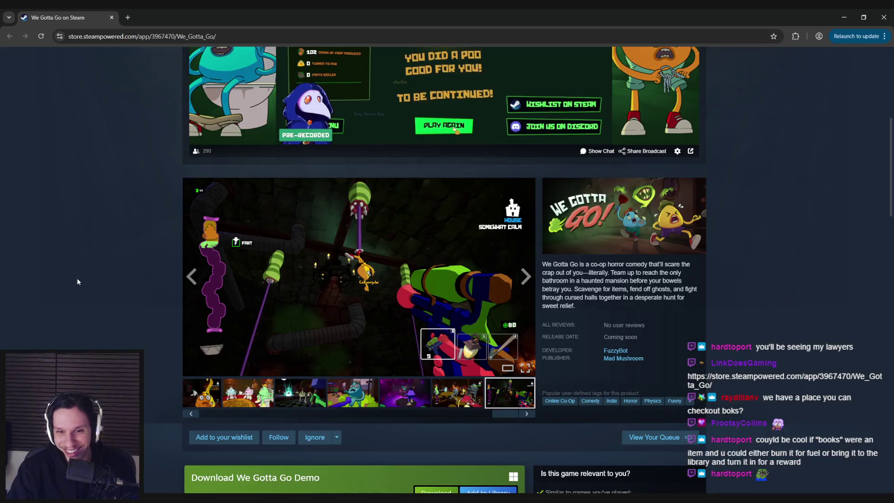
# Return to the Unreal level editor and fly past the library window, staircase and door end.
pyautogui.scroll(1, 105, 284)
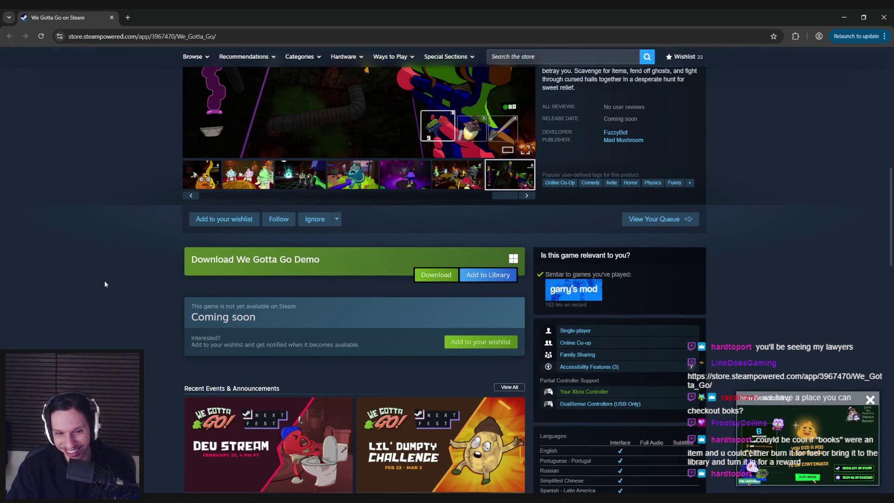
pyautogui.scroll(-3, 105, 284)
pyautogui.scroll(-3, 105, 284)
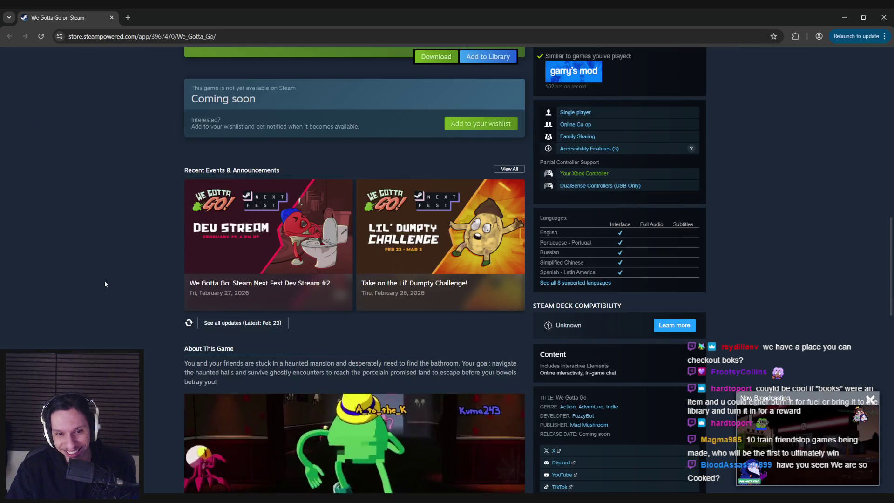
pyautogui.scroll(8, 105, 284)
pyautogui.scroll(8, 104, 283)
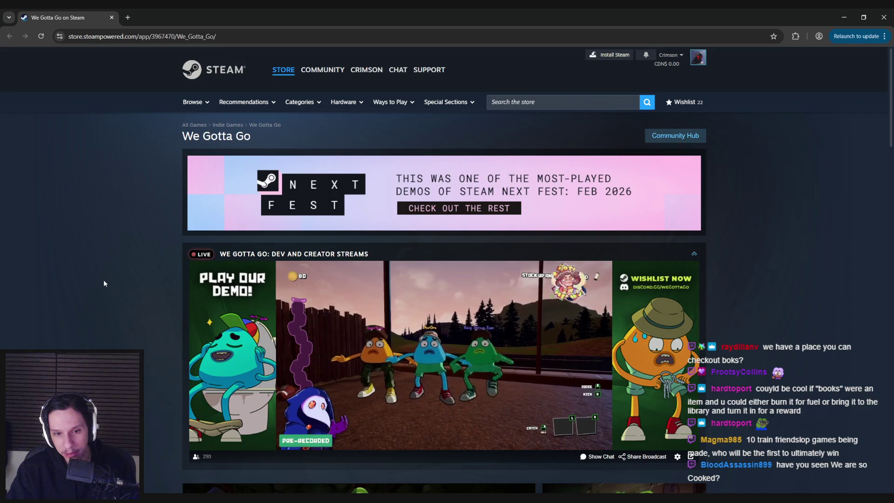
pyautogui.hotkey('alt', 'Tab')
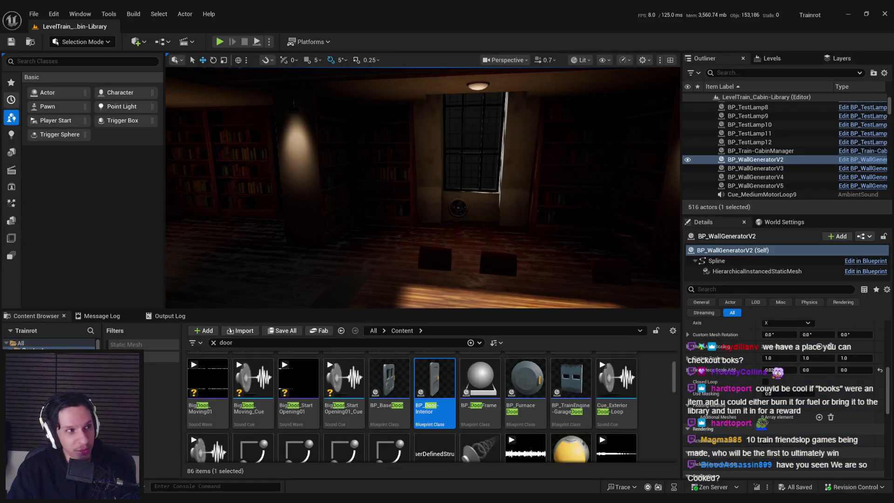
pyautogui.moveTo(354, 181); pyautogui.dragTo(329, 192, button='right')
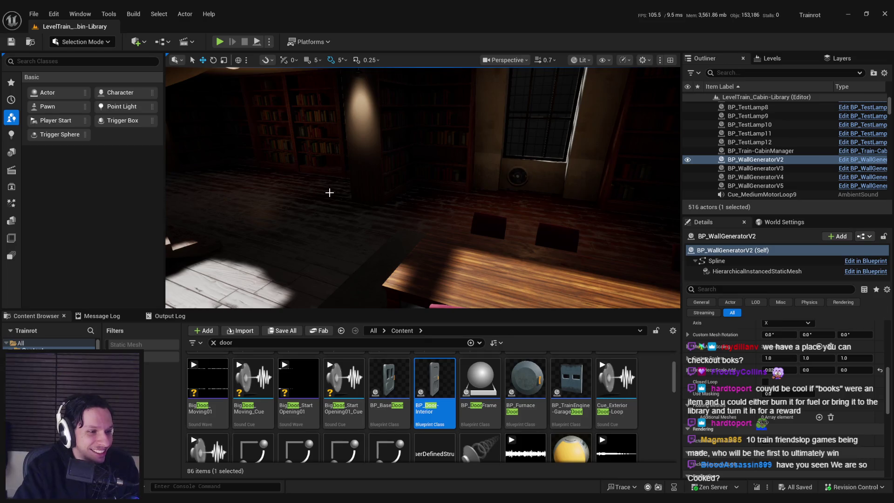
pyautogui.moveTo(329, 192); pyautogui.dragTo(329, 192, button='right')
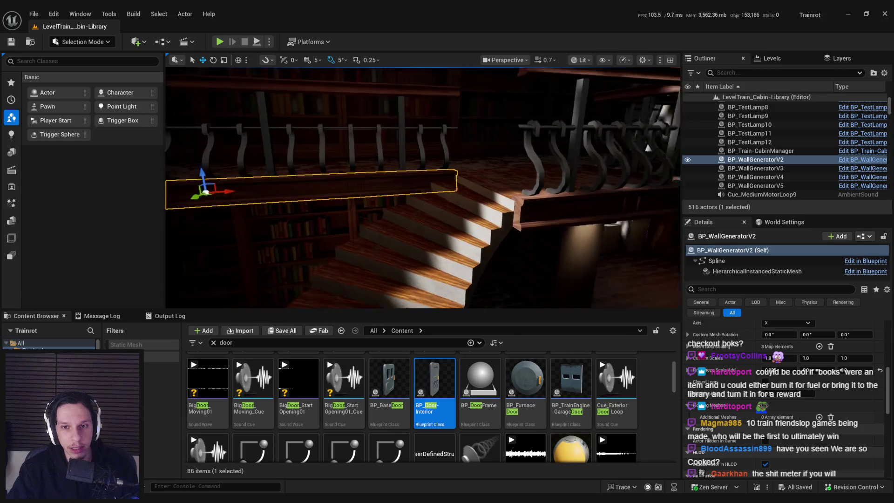
pyautogui.moveTo(329, 192); pyautogui.dragTo(329, 192, button='right')
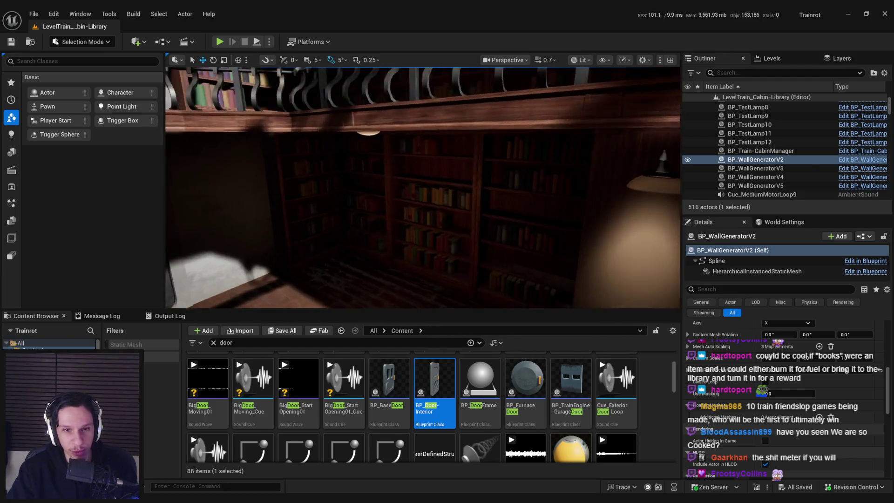
# Select the cabin floor S_Cabin-Floor_01, then the rug under the dining table.
pyautogui.click(348, 279)
pyautogui.moveTo(349, 279); pyautogui.dragTo(348, 279, button='right')
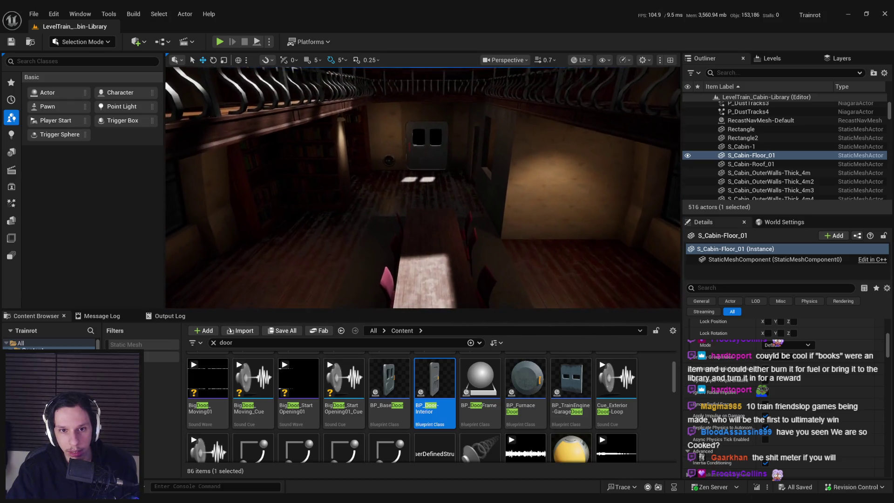
pyautogui.click(391, 183)
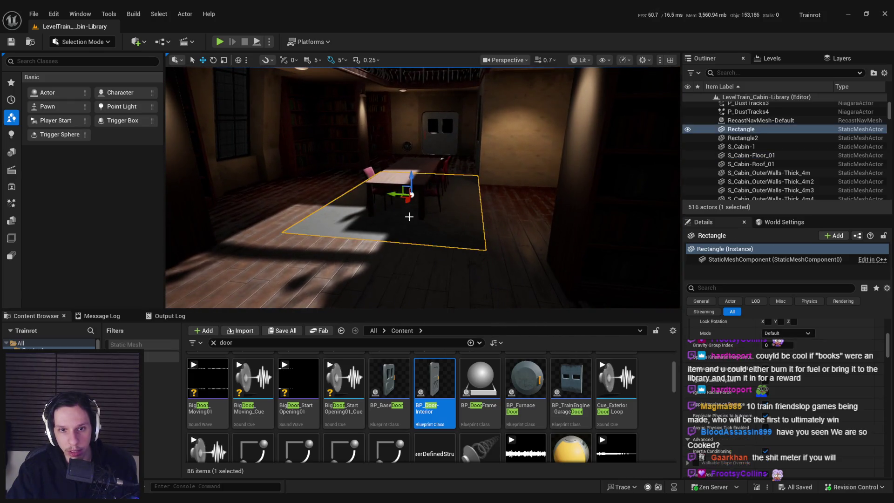
# Add the dining table and six chairs to the rug selection and slide them left.
pyautogui.keyDown('ctrl'); pyautogui.click(390, 185); pyautogui.keyUp('ctrl')
pyautogui.keyDown('ctrl'); pyautogui.click(390, 185); pyautogui.keyUp('ctrl')
pyautogui.press('f')
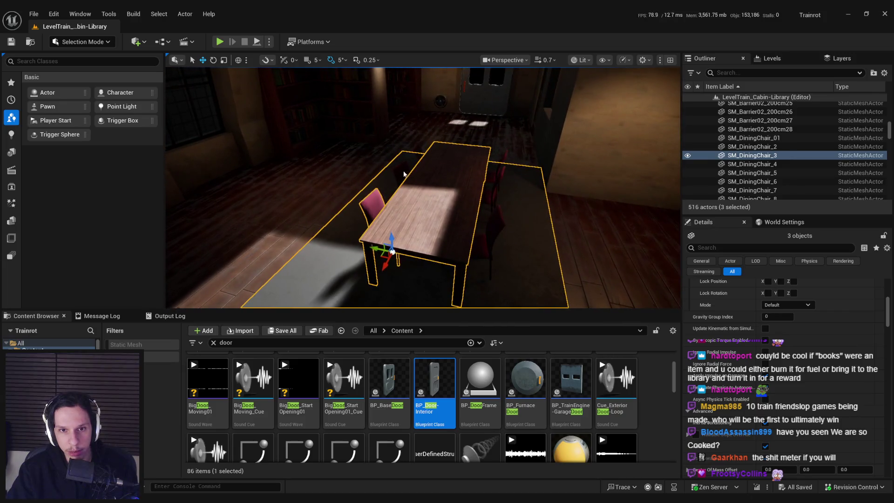
pyautogui.keyDown('ctrl'); pyautogui.click(410, 159); pyautogui.keyUp('ctrl')
pyautogui.keyDown('ctrl'); pyautogui.click(416, 142); pyautogui.keyUp('ctrl')
pyautogui.keyDown('ctrl'); pyautogui.click(484, 219); pyautogui.keyUp('ctrl')
pyautogui.keyDown('ctrl'); pyautogui.click(489, 200); pyautogui.keyUp('ctrl')
pyautogui.keyDown('ctrl'); pyautogui.click(487, 177); pyautogui.keyUp('ctrl')
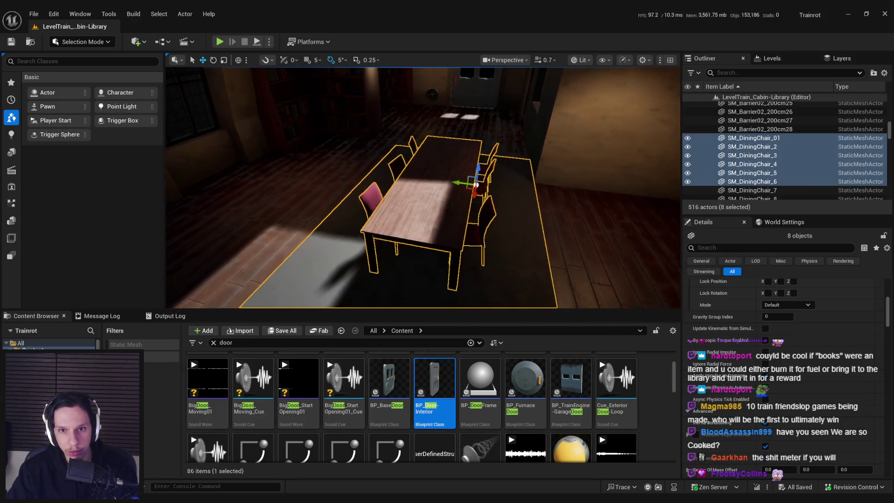
pyautogui.moveTo(494, 186)
pyautogui.mouseDown()
pyautogui.moveTo(454, 179)
pyautogui.moveTo(432, 200)
pyautogui.moveTo(438, 205)
pyautogui.moveTo(419, 205)
pyautogui.mouseUp()
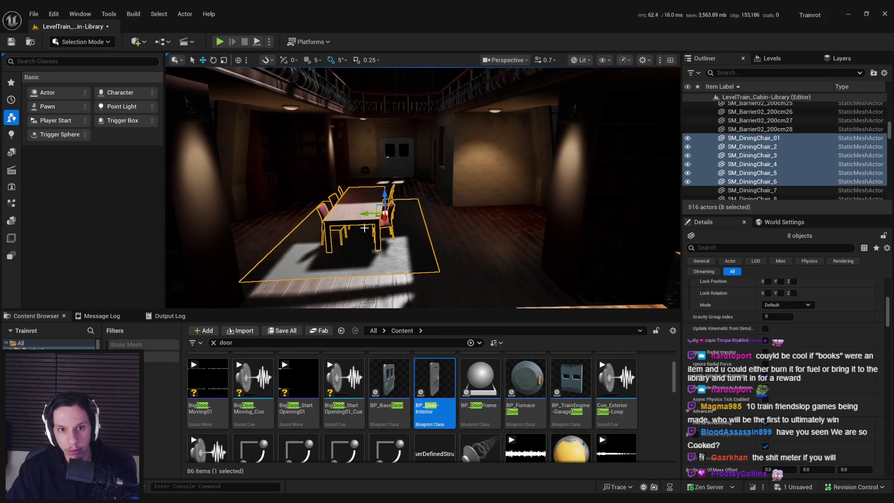
# Save the library level, look around the car, and clear the 'door' asset search.
pyautogui.click(442, 242)
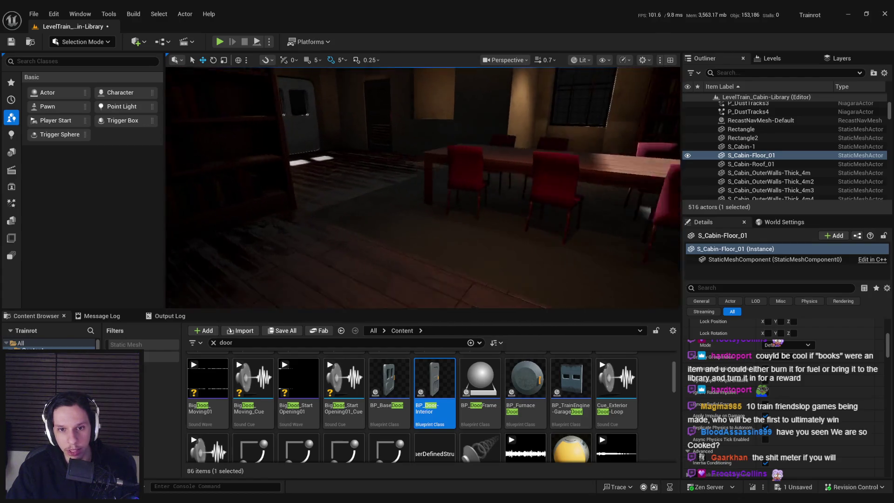
pyautogui.hotkey('ctrl', 's')
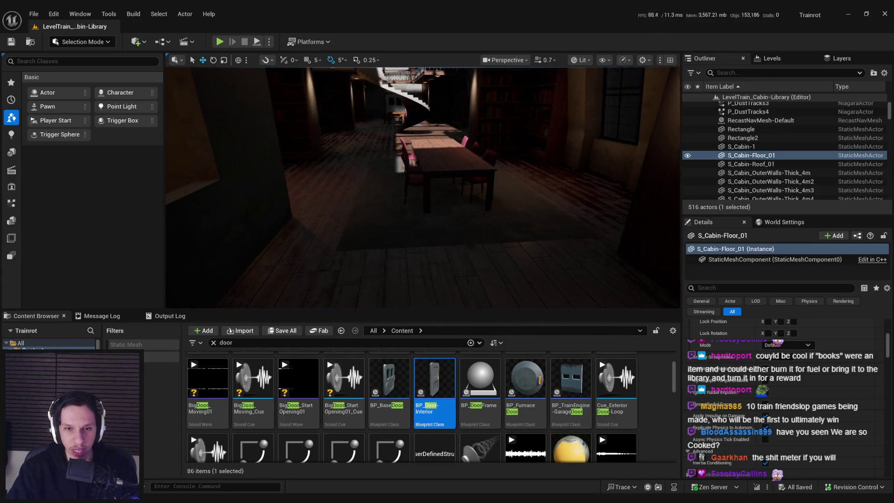
pyautogui.moveTo(422, 187)
pyautogui.mouseDown(button='right')
pyautogui.moveTo(298, 186)
pyautogui.moveTo(298, 218)
pyautogui.moveTo(284, 219)
pyautogui.moveTo(288, 177)
pyautogui.moveTo(270, 177)
pyautogui.mouseUp(button='right')
pyautogui.moveTo(451, 260)
pyautogui.mouseDown(button='right')
pyautogui.moveTo(442, 260)
pyautogui.moveTo(452, 260)
pyautogui.mouseUp(button='right')
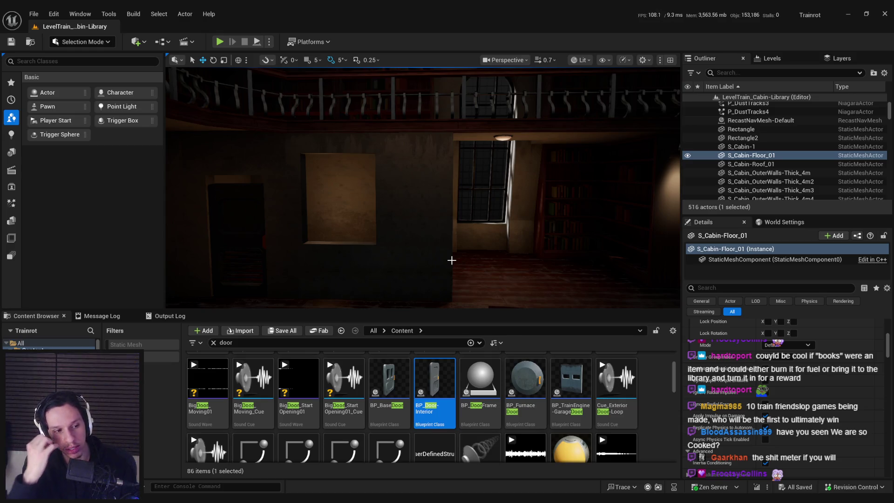
pyautogui.moveTo(452, 260)
pyautogui.mouseDown(button='right')
pyautogui.moveTo(444, 254)
pyautogui.moveTo(451, 260)
pyautogui.mouseUp(button='right')
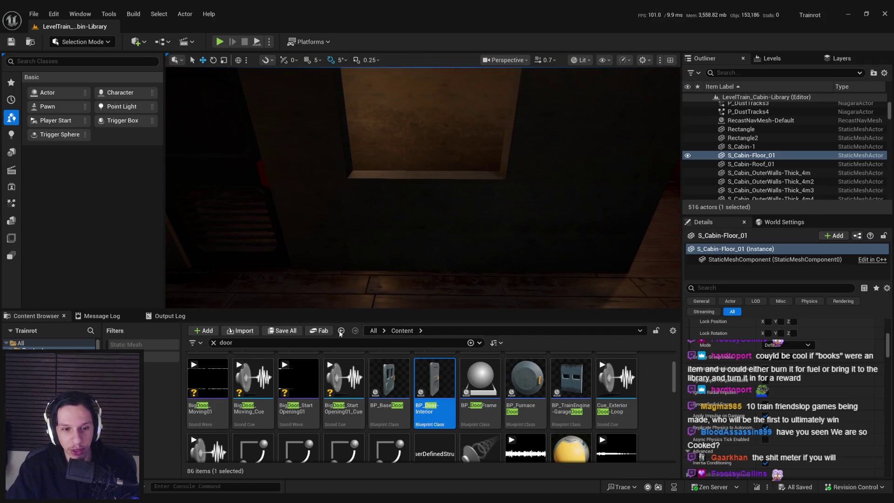
pyautogui.click(214, 342)
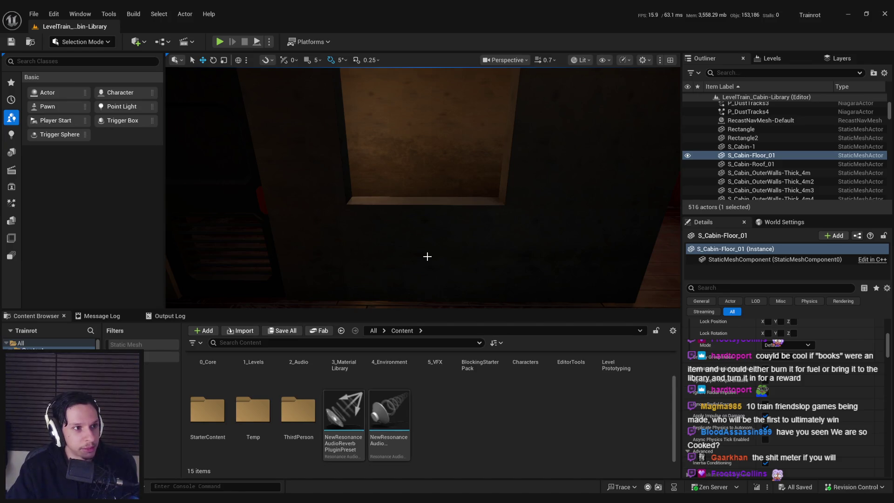
# Open 4_Environment > BlockingStarterPack > Meshes, filter to Static Mesh, and scroll to the SM_Floor pieces.
pyautogui.moveTo(417, 270)
pyautogui.mouseDown(button='right')
pyautogui.moveTo(418, 288)
pyautogui.moveTo(465, 279)
pyautogui.mouseUp(button='right')
pyautogui.scroll(2, 460, 416)
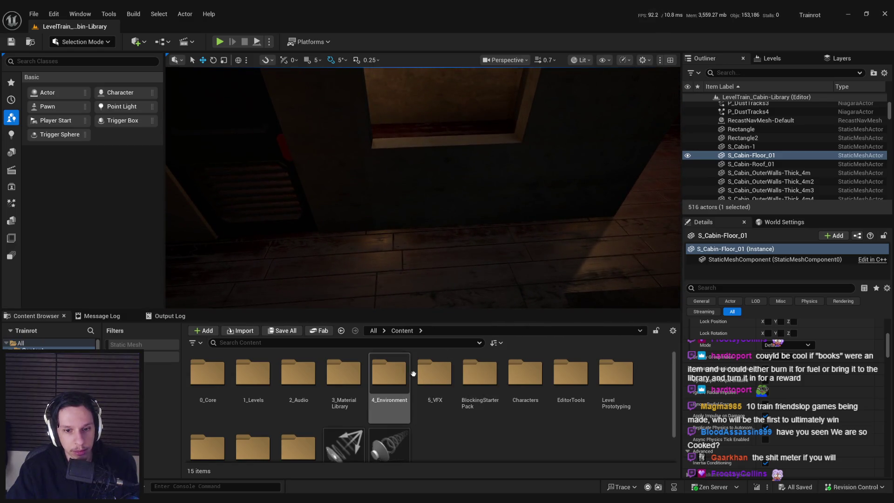
pyautogui.click(391, 379)
pyautogui.doubleClick(480, 372)
pyautogui.doubleClick(343, 372)
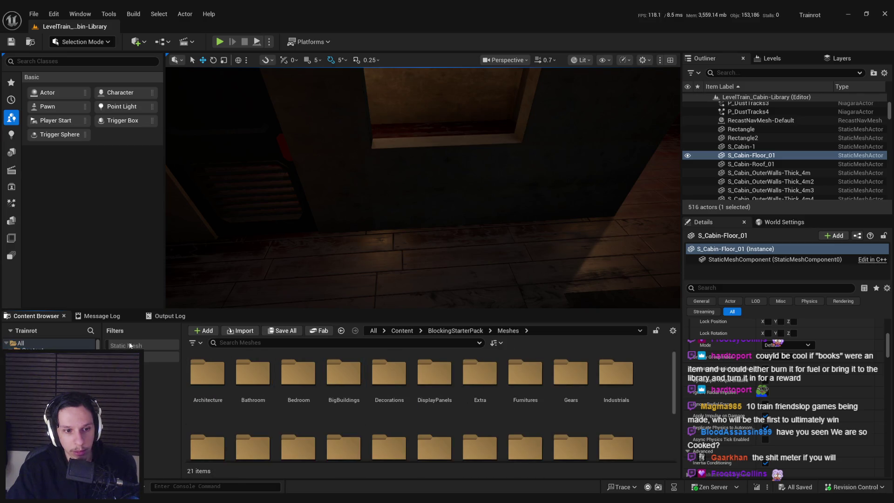
pyautogui.click(129, 344)
pyautogui.scroll(-3, 386, 404)
pyautogui.scroll(-5, 423, 399)
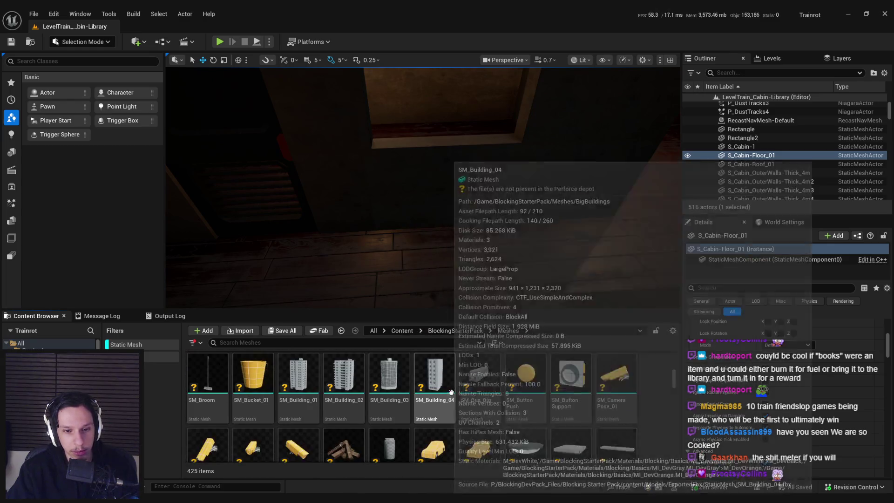
pyautogui.scroll(-5, 451, 392)
pyautogui.scroll(-5, 484, 386)
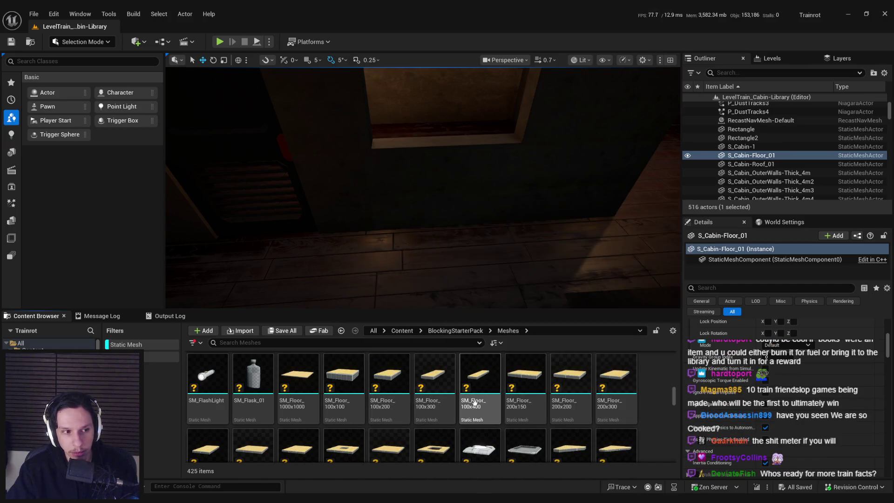
# Place an SM_Floor_100x200 slab in the cabin, rotate it and raise it into position.
pyautogui.moveTo(394, 380)
pyautogui.mouseDown()
pyautogui.moveTo(465, 298)
pyautogui.moveTo(425, 233)
pyautogui.moveTo(426, 256)
pyautogui.moveTo(368, 275)
pyautogui.mouseUp()
pyautogui.press('e')
pyautogui.press('w')
pyautogui.press('e')
pyautogui.press('w')
pyautogui.moveTo(357, 232)
pyautogui.mouseDown(button='right')
pyautogui.moveTo(354, 218)
pyautogui.moveTo(357, 231)
pyautogui.mouseUp(button='right')
pyautogui.moveTo(357, 231); pyautogui.dragTo(348, 137)
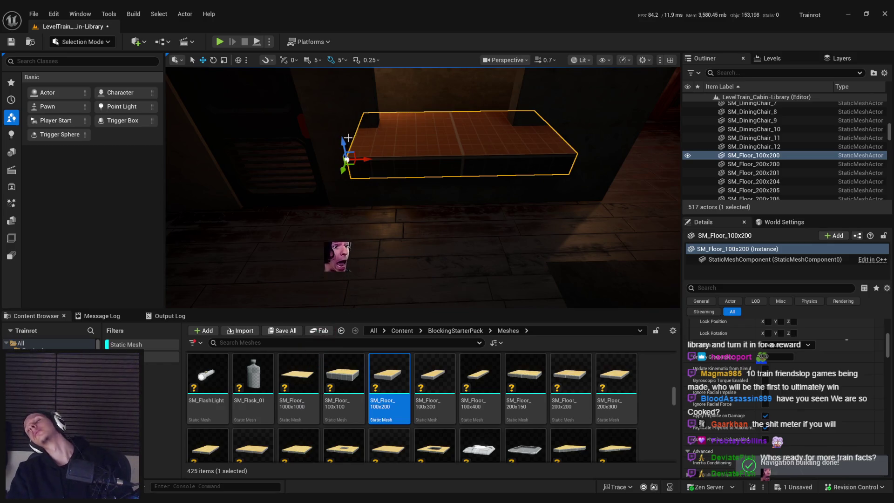
# Shorten the slab along its length and shift it slightly to the left.
pyautogui.press('r')
pyautogui.moveTo(368, 161); pyautogui.dragTo(375, 169, button='right')
pyautogui.moveTo(376, 168); pyautogui.dragTo(385, 165)
pyautogui.press('w')
pyautogui.moveTo(386, 165)
pyautogui.mouseDown(button='right')
pyautogui.moveTo(501, 158)
pyautogui.moveTo(392, 140)
pyautogui.moveTo(378, 159)
pyautogui.moveTo(478, 203)
pyautogui.moveTo(441, 178)
pyautogui.moveTo(465, 186)
pyautogui.moveTo(417, 183)
pyautogui.mouseUp(button='right')
pyautogui.press('r')
pyautogui.press('w')
pyautogui.press('r')
pyautogui.press('w')
pyautogui.press('r')
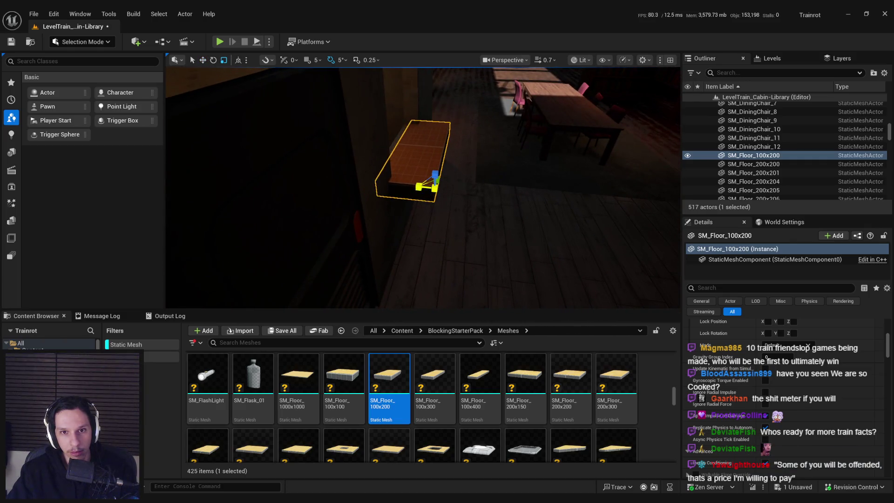
pyautogui.press('w')
pyautogui.moveTo(444, 188); pyautogui.dragTo(430, 187)
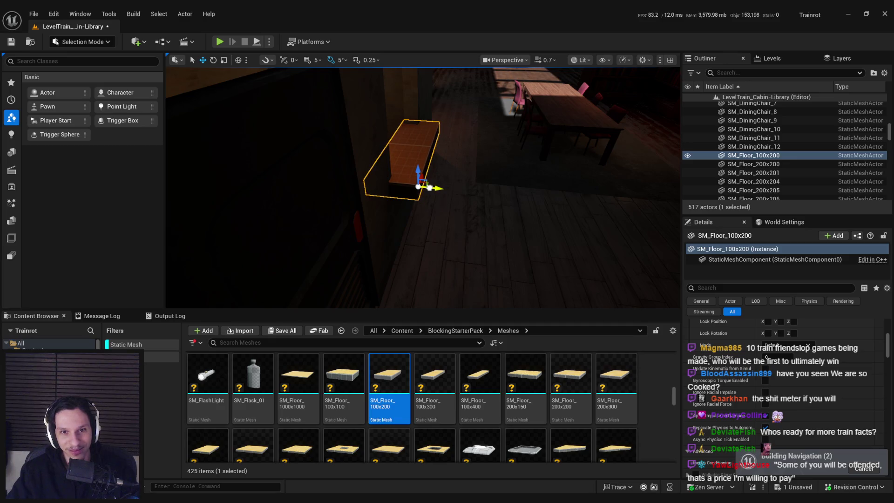
# Check the slab from the front beside the doorway and save the level.
pyautogui.moveTo(430, 187); pyautogui.dragTo(349, 191, button='right')
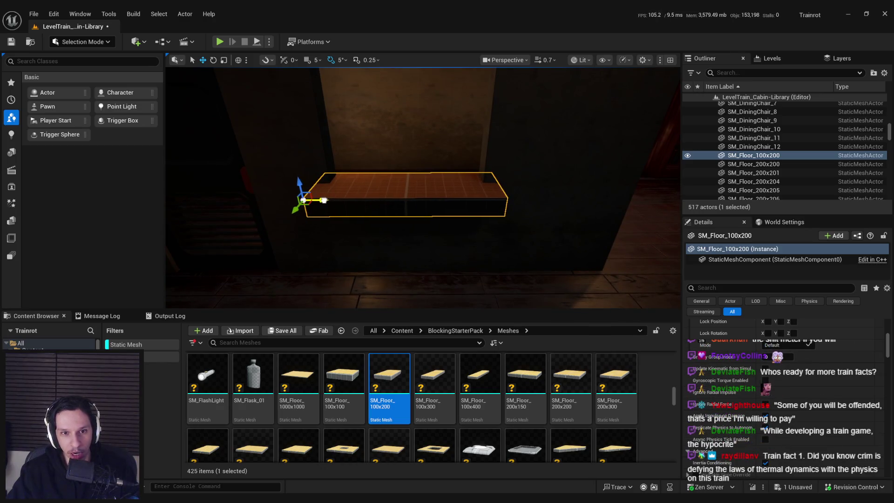
pyautogui.moveTo(349, 192)
pyautogui.mouseDown(button='right')
pyautogui.moveTo(443, 251)
pyautogui.moveTo(424, 255)
pyautogui.mouseUp(button='right')
pyautogui.hotkey('ctrl', 's')
# Assign M_Wood_WalnutLight to the slab's Element 0 and Element 1 material slots.
pyautogui.scroll(2, 810, 363)
pyautogui.click(810, 361)
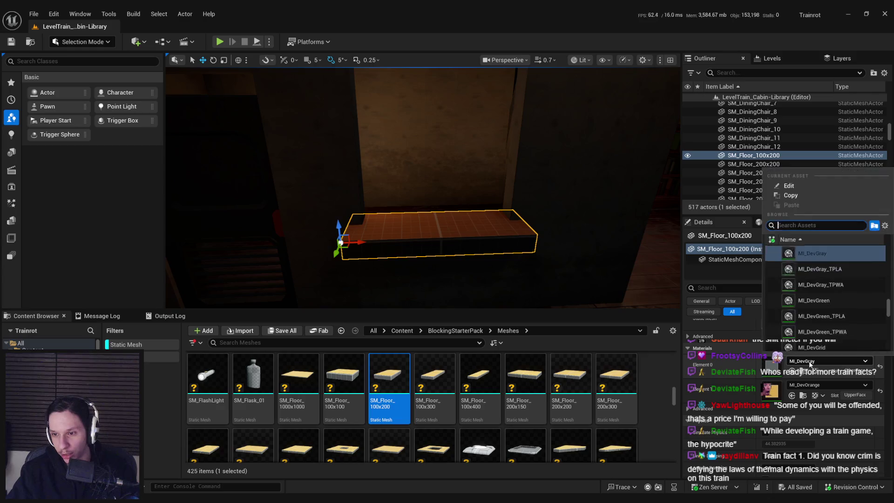
pyautogui.write('wood')
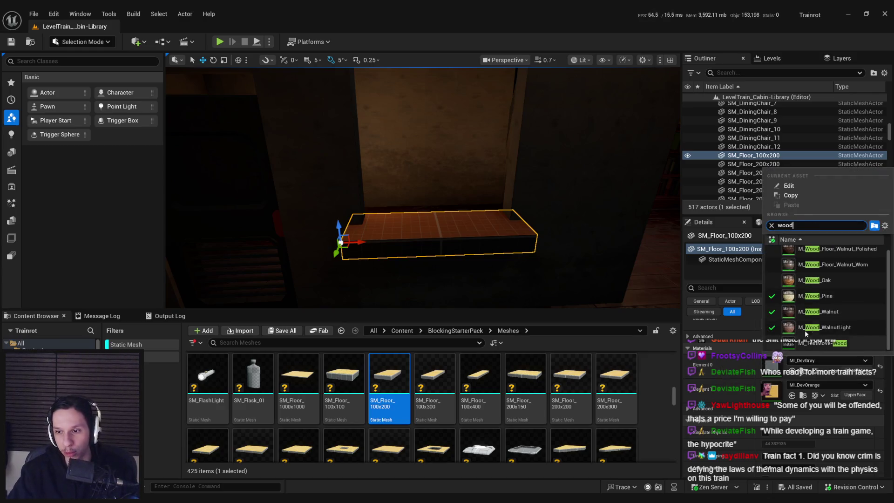
pyautogui.click(805, 327)
pyautogui.click(801, 370)
# Locate the walnut material and the slab's floor mesh among the project assets.
pyautogui.click(791, 394)
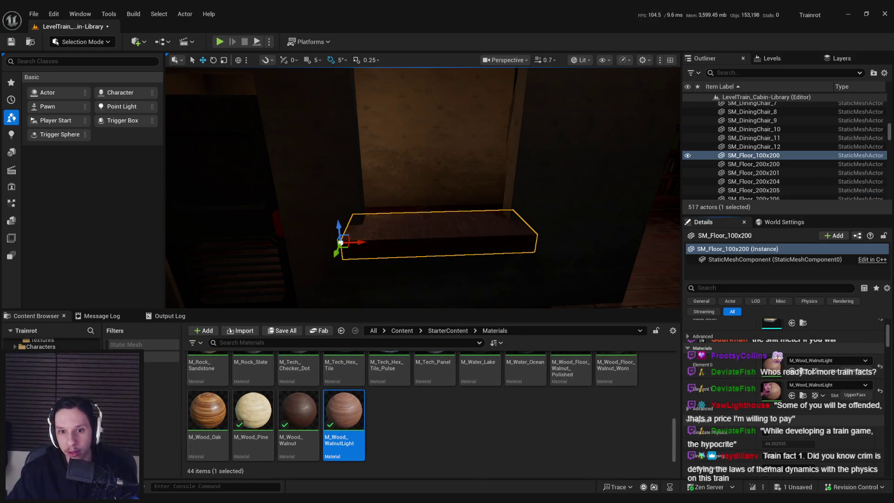
pyautogui.scroll(3, 568, 238)
pyautogui.moveTo(568, 238)
pyautogui.mouseDown(button='right')
pyautogui.moveTo(568, 252)
pyautogui.moveTo(558, 244)
pyautogui.mouseUp(button='right')
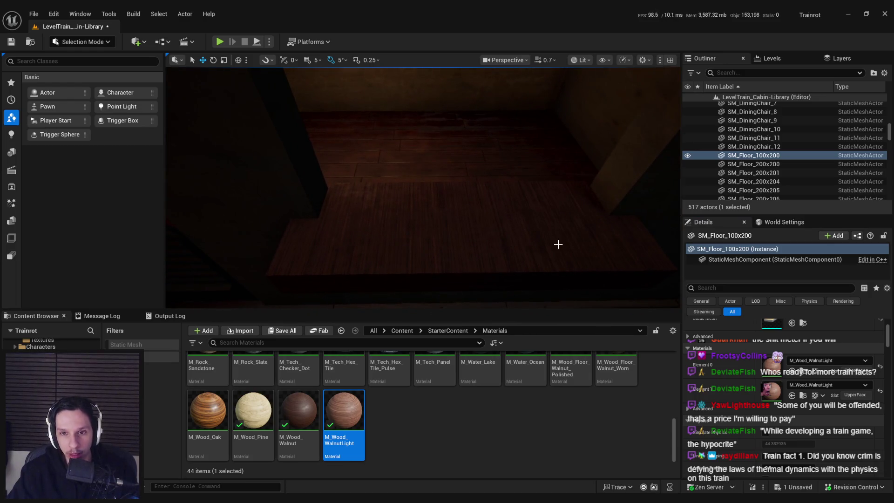
pyautogui.scroll(3, 754, 335)
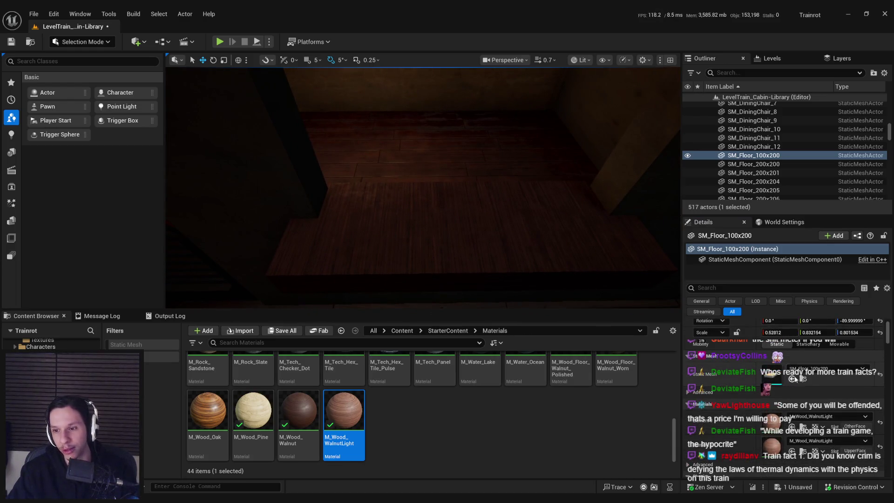
pyautogui.click(801, 379)
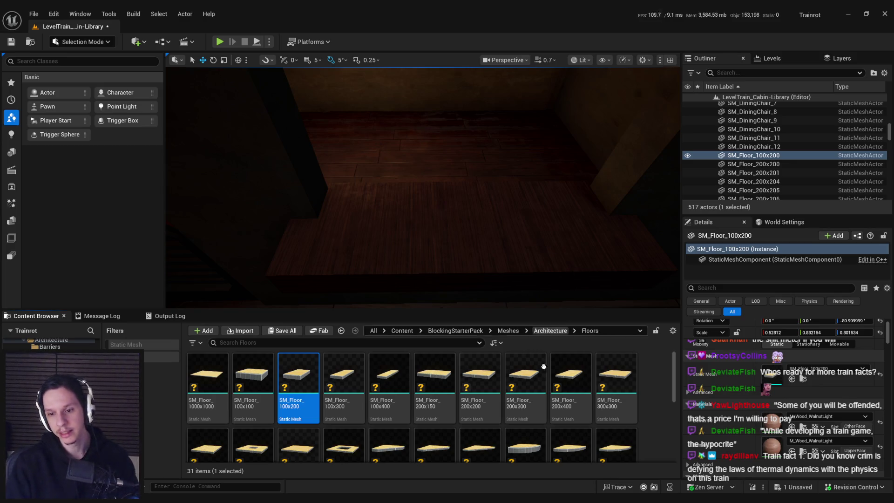
# Save the library cabin level, then fly the view toward the car's end door.
pyautogui.scroll(-5, 541, 395)
pyautogui.scroll(5, 541, 394)
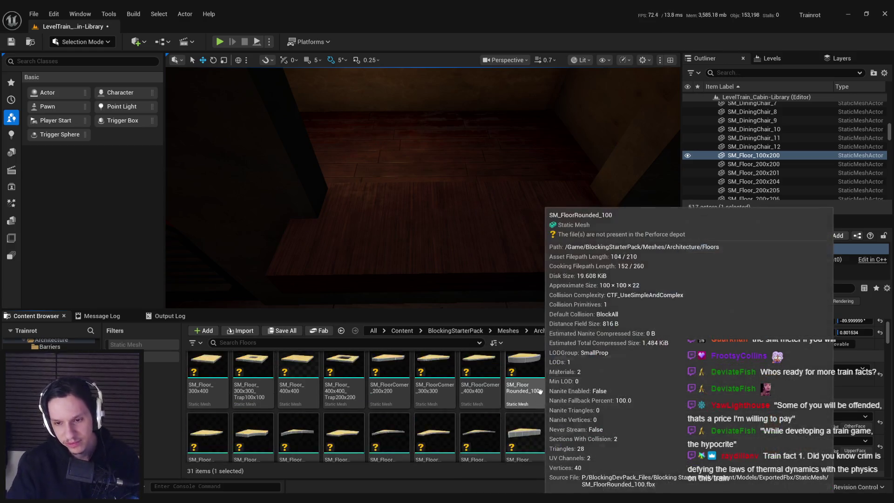
pyautogui.moveTo(293, 377); pyautogui.dragTo(488, 229)
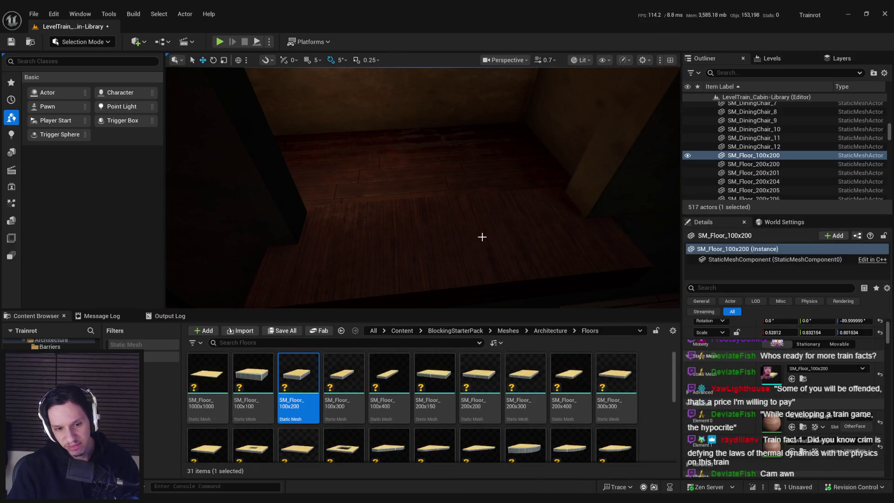
pyautogui.hotkey('ctrl', 's')
pyautogui.moveTo(479, 263); pyautogui.dragTo(479, 263, button='right')
pyautogui.moveTo(449, 244)
pyautogui.mouseDown(button='right')
pyautogui.moveTo(479, 239)
pyautogui.moveTo(469, 241)
pyautogui.mouseUp(button='right')
pyautogui.press('w')
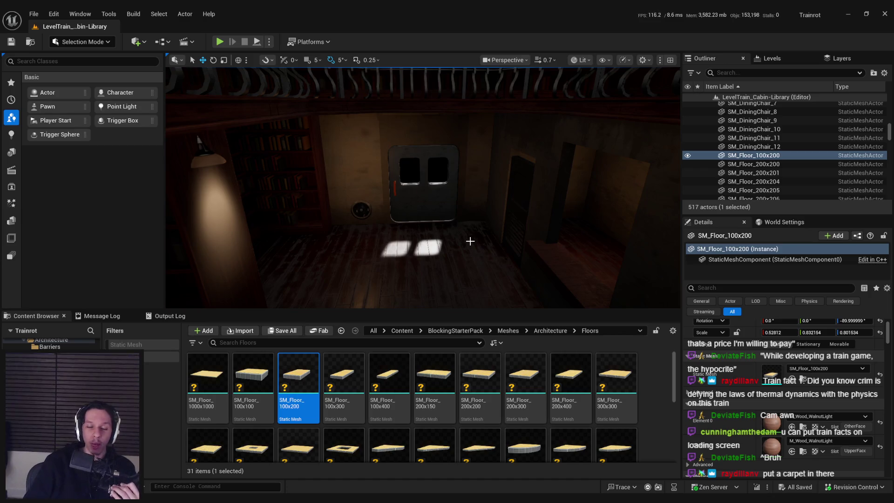
pyautogui.moveTo(470, 241); pyautogui.dragTo(470, 240, button='right')
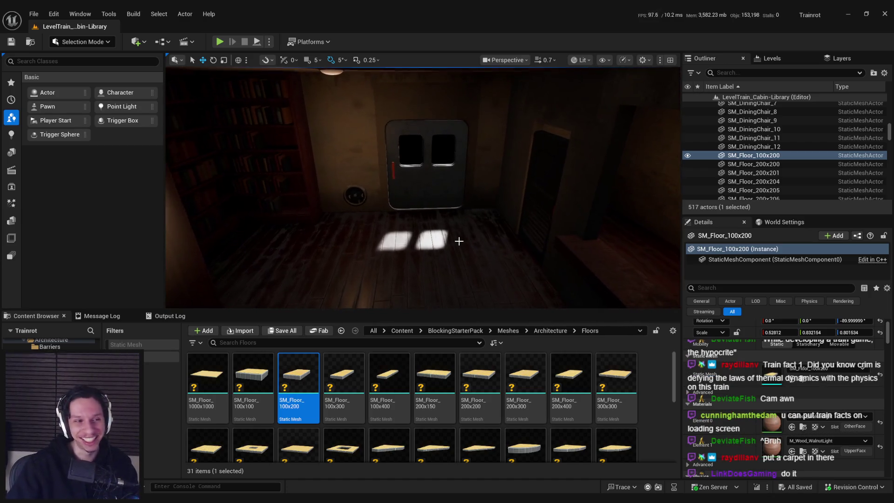
# Load GameWorldLevel from Recent Levels and start playing it full screen.
pyautogui.click(34, 14)
pyautogui.moveTo(61, 79)
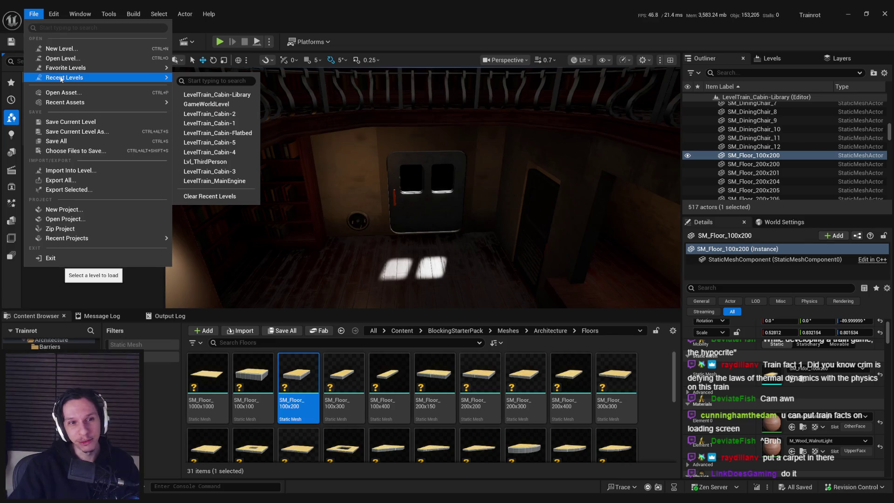
pyautogui.click(229, 105)
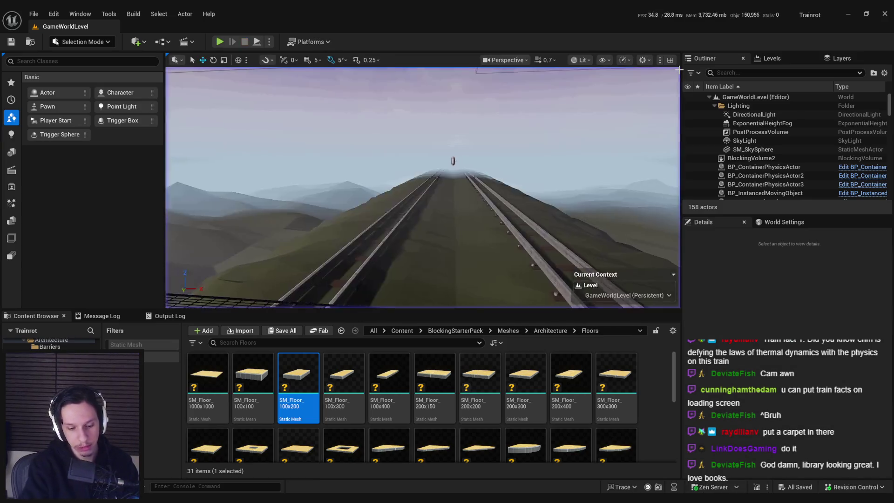
pyautogui.press('F11')
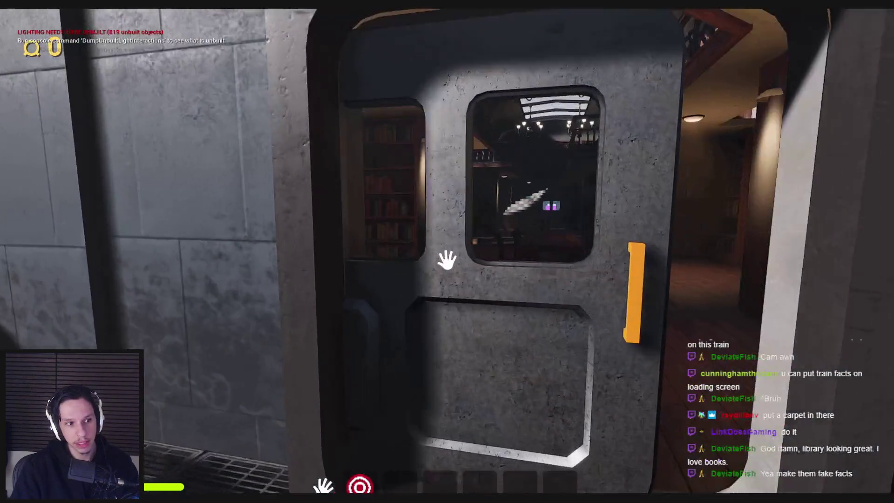
pyautogui.click(447, 259)
pyautogui.press('w')
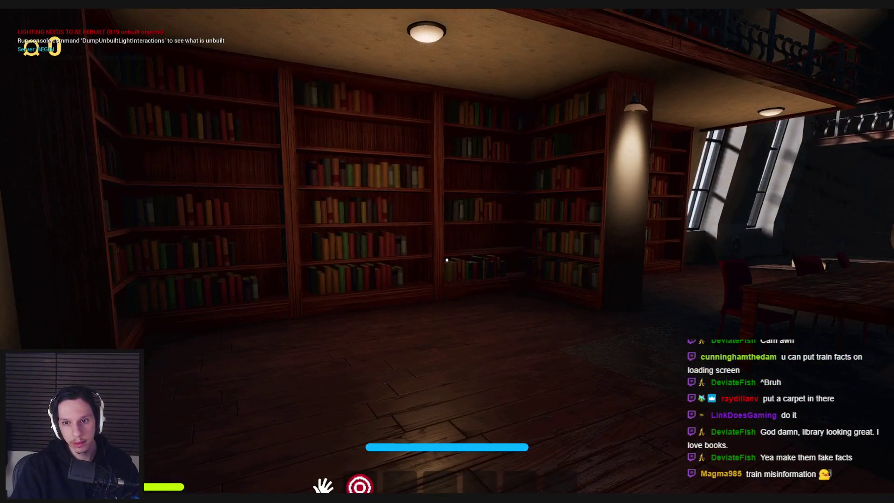
pyautogui.press('w')
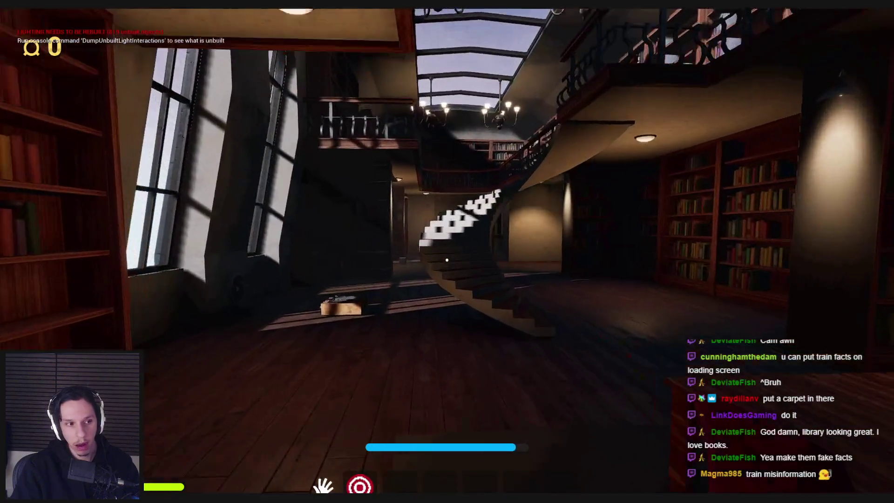
pyautogui.press('w')
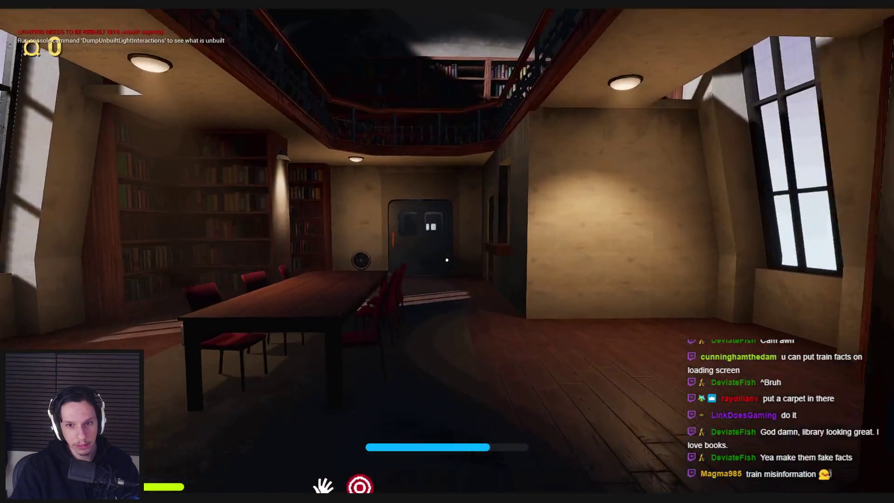
pyautogui.press('w')
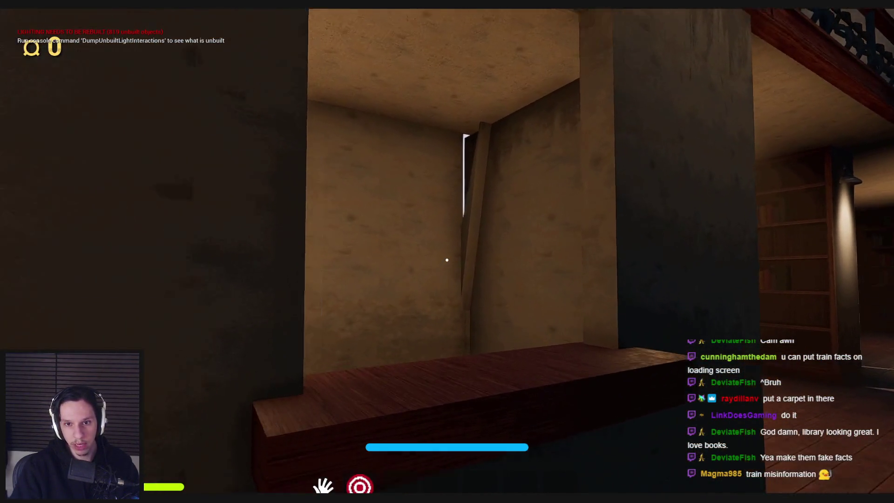
pyautogui.press('w')
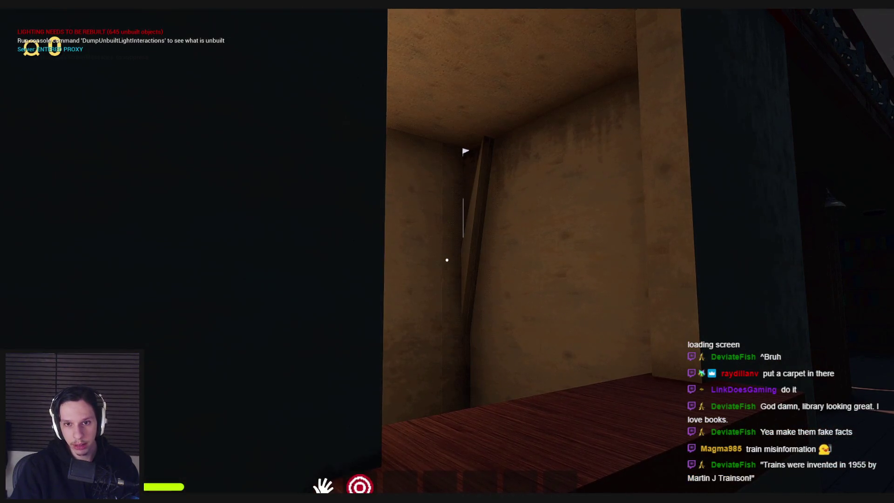
pyautogui.press('s')
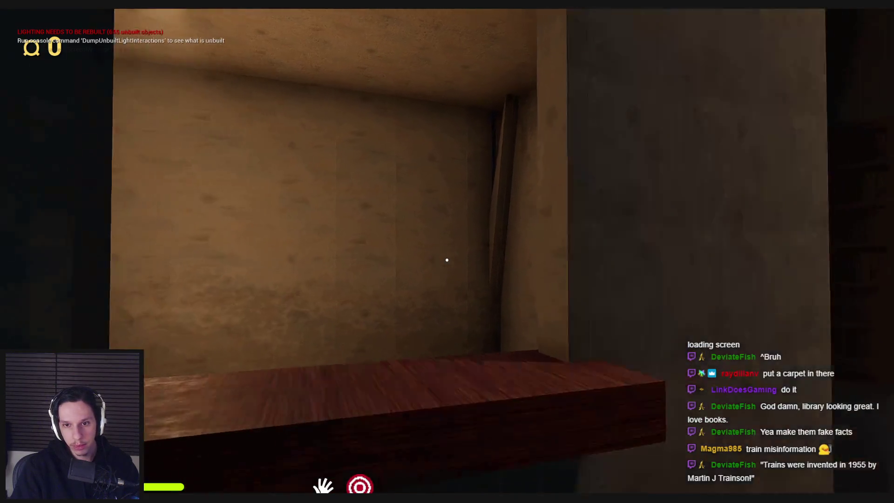
pyautogui.press('s')
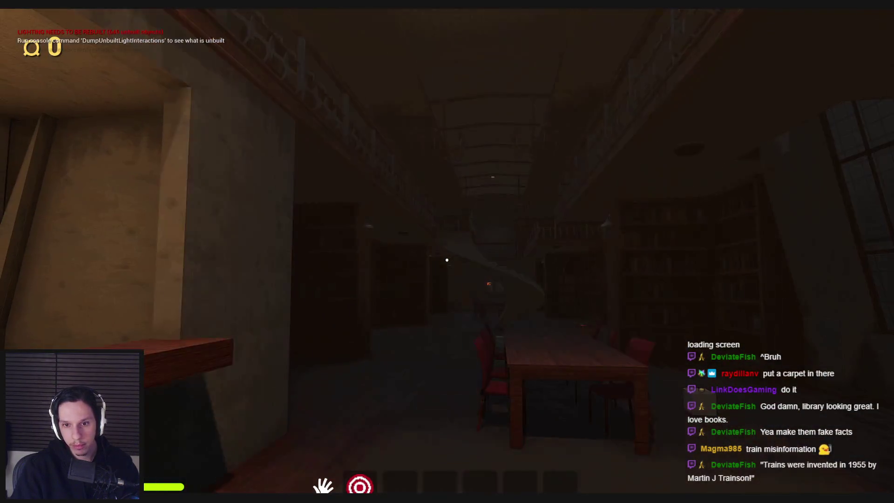
pyautogui.press('s')
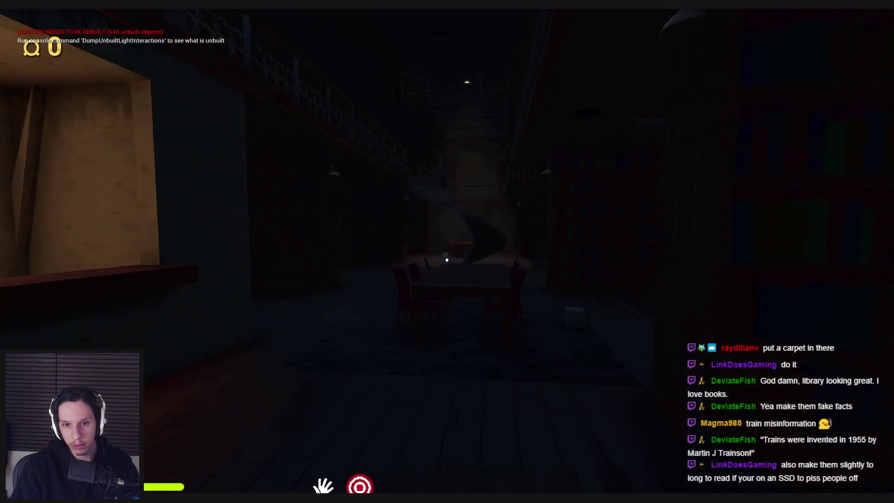
pyautogui.press('s')
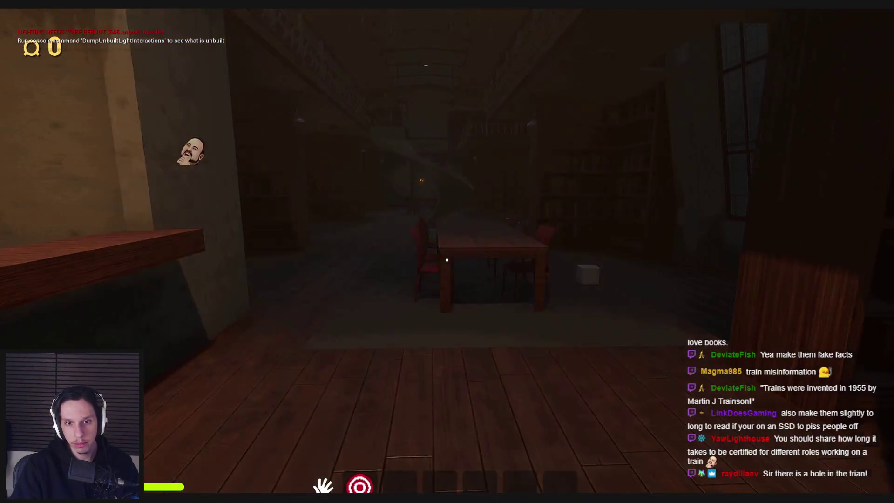
pyautogui.press('w')
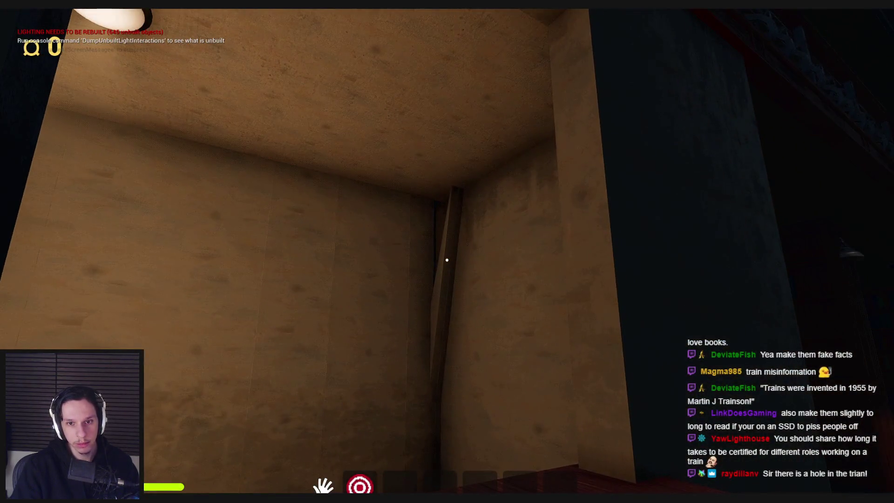
pyautogui.press('s')
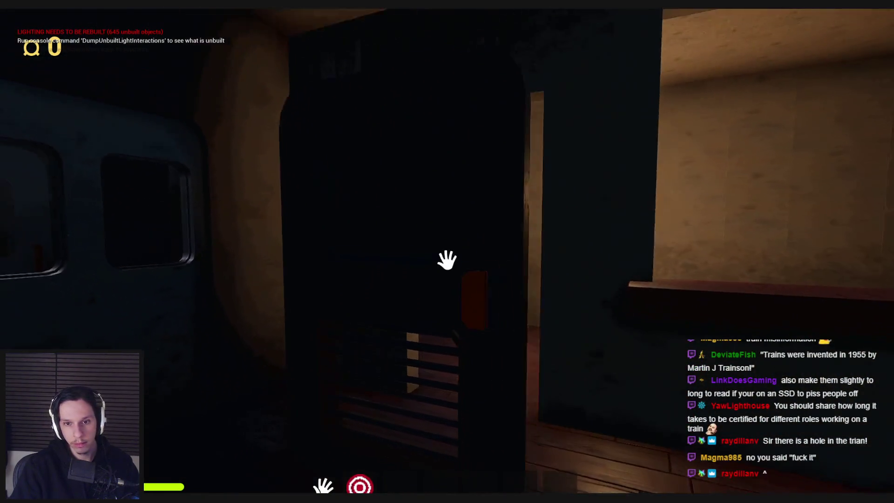
pyautogui.press('w')
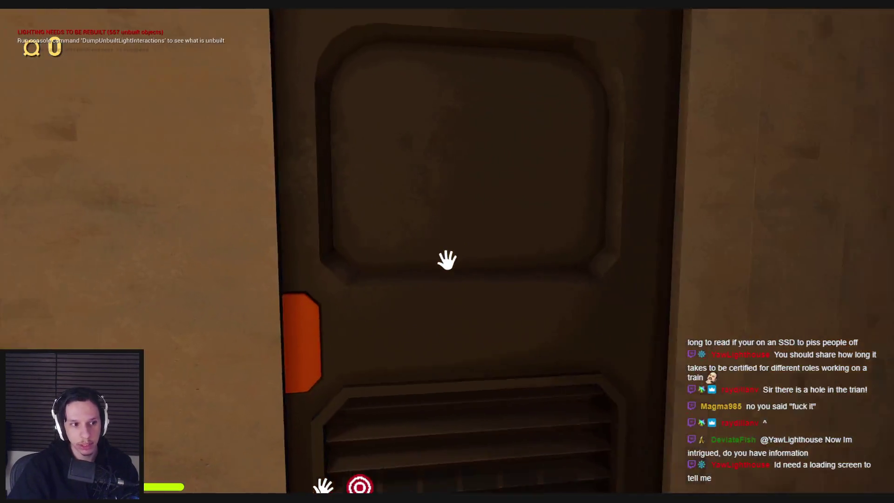
pyautogui.moveTo(447, 259)
pyautogui.mouseDown()
pyautogui.moveTo(435, 319)
pyautogui.moveTo(447, 260)
pyautogui.mouseUp()
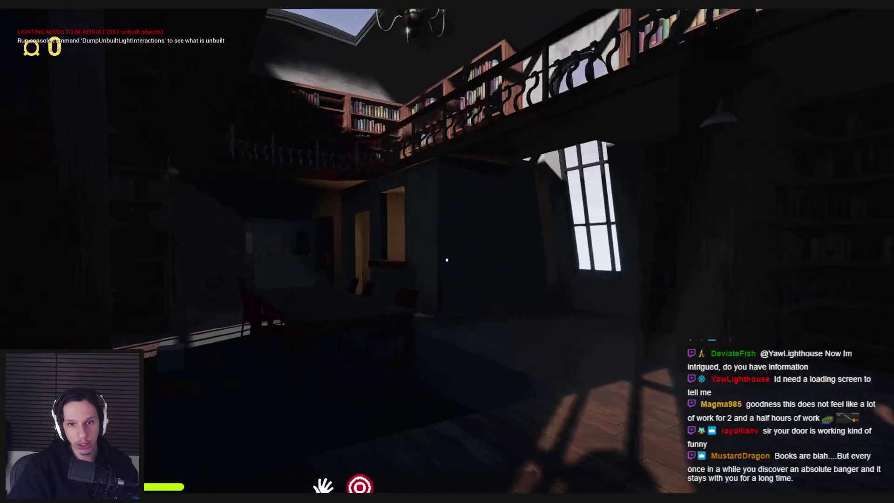
pyautogui.press('w')
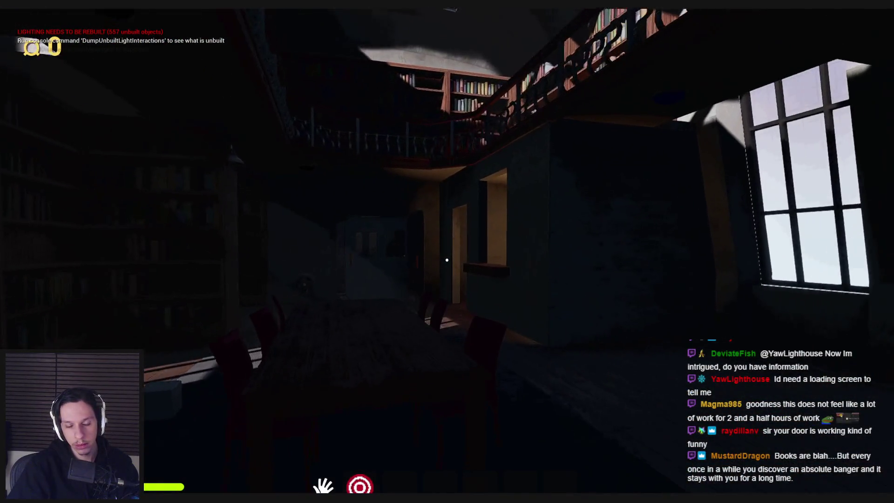
pyautogui.press('w')
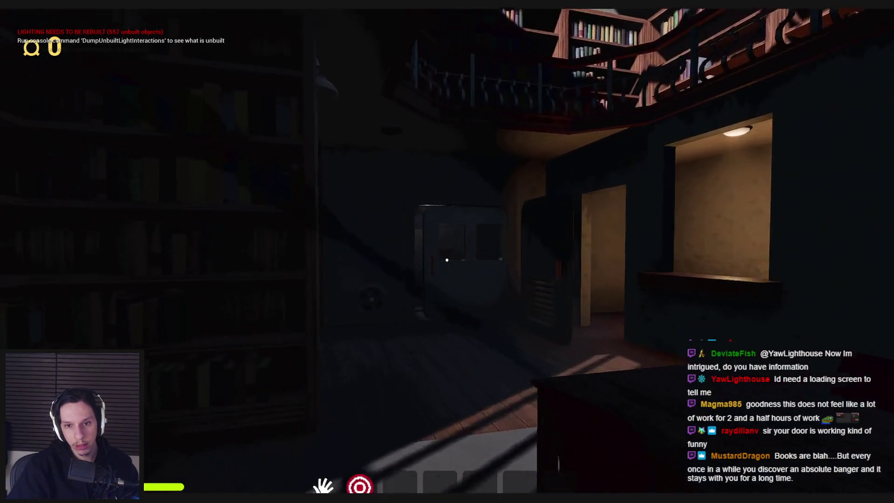
pyautogui.press('w')
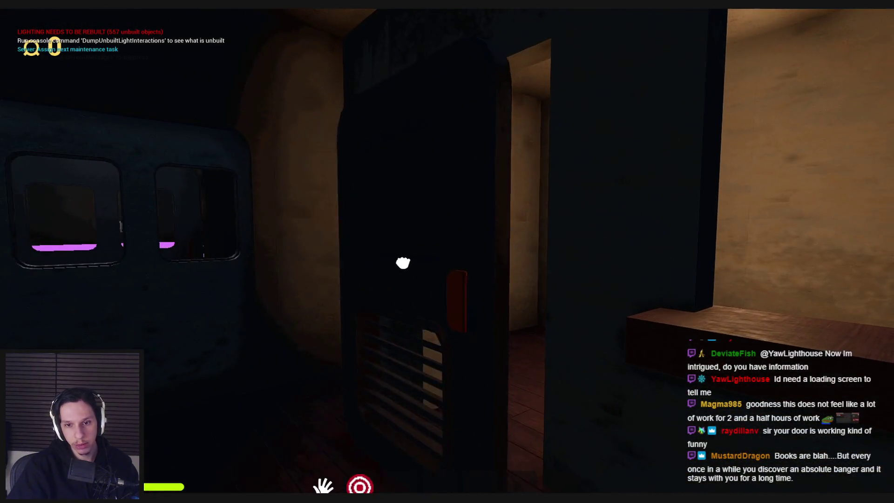
pyautogui.press('a')
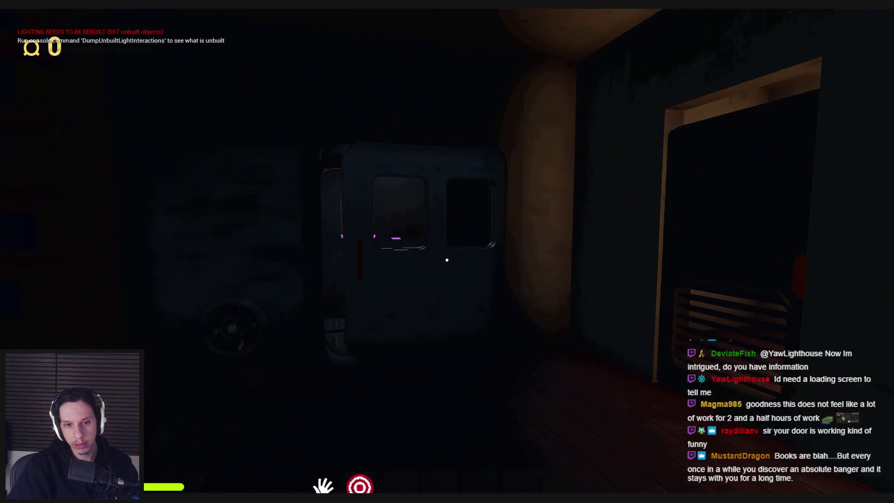
pyautogui.press('Escape')
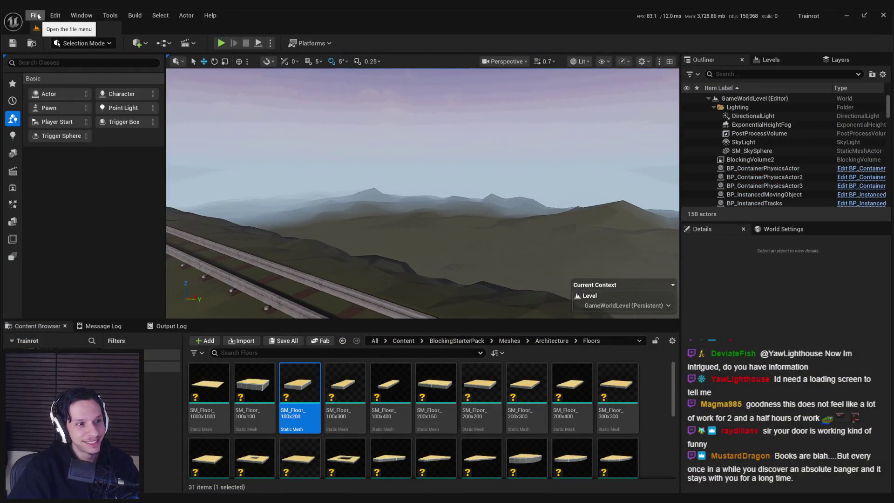
# Reload LevelTrain_Cabin-Library, inspect the interior door's Cube component, and save the level.
pyautogui.click(35, 17)
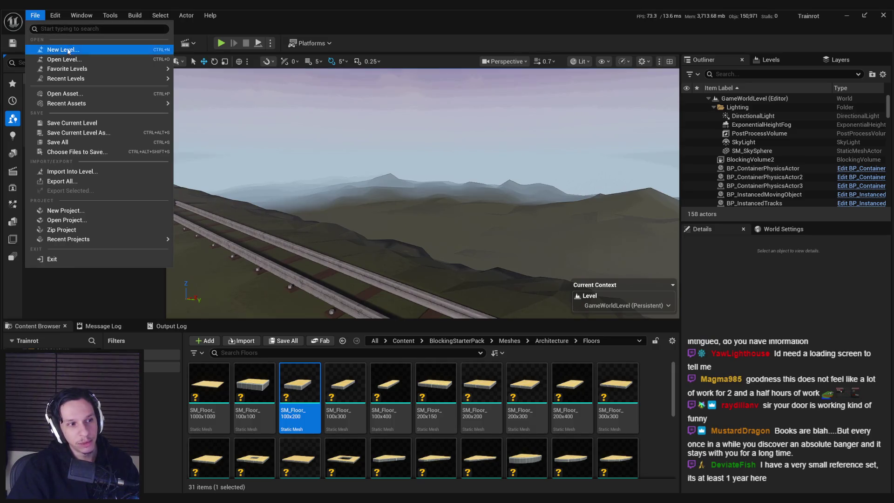
pyautogui.moveTo(104, 81)
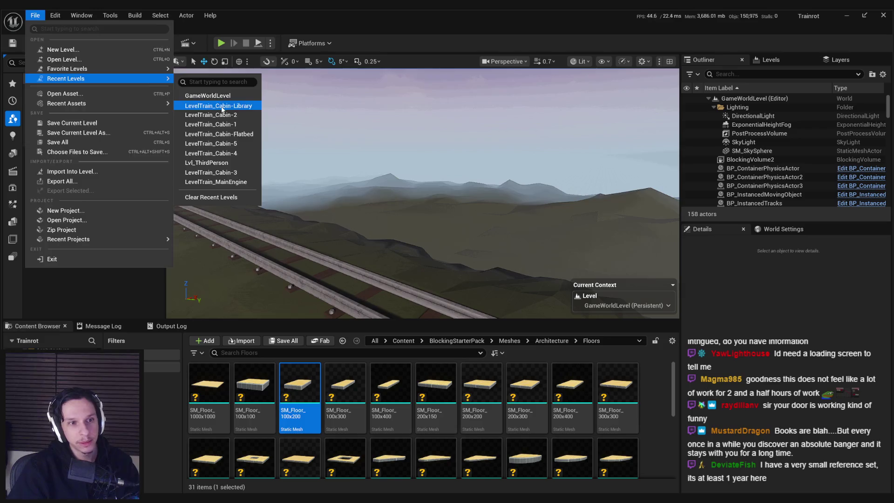
pyautogui.click(222, 108)
pyautogui.click(425, 233)
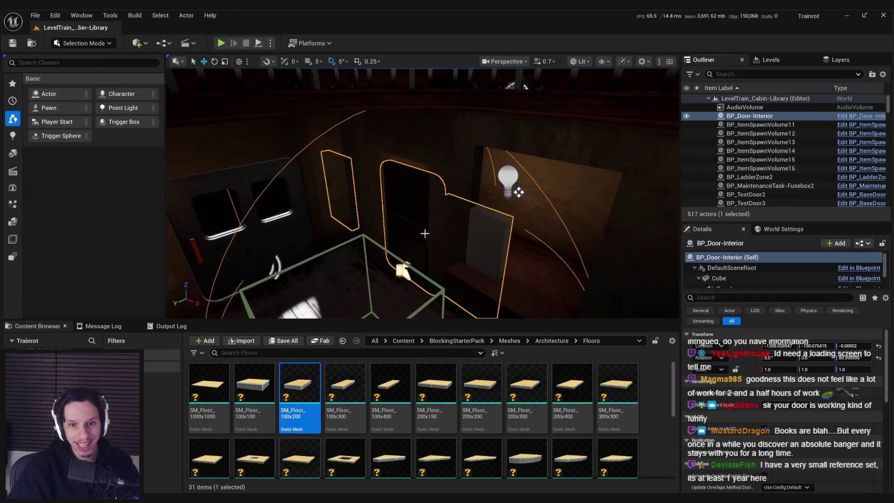
pyautogui.click(721, 280)
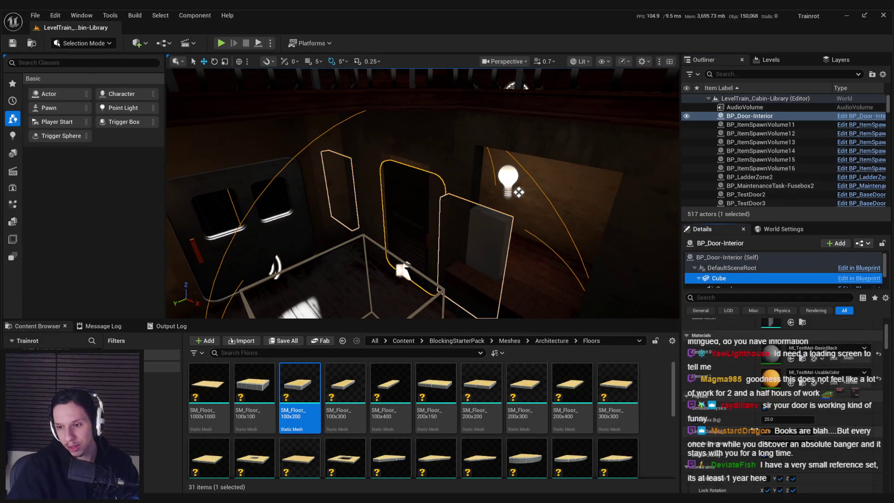
pyautogui.moveTo(503, 261)
pyautogui.mouseDown(button='right')
pyautogui.moveTo(517, 271)
pyautogui.moveTo(491, 251)
pyautogui.mouseUp(button='right')
pyautogui.hotkey('ctrl', 's')
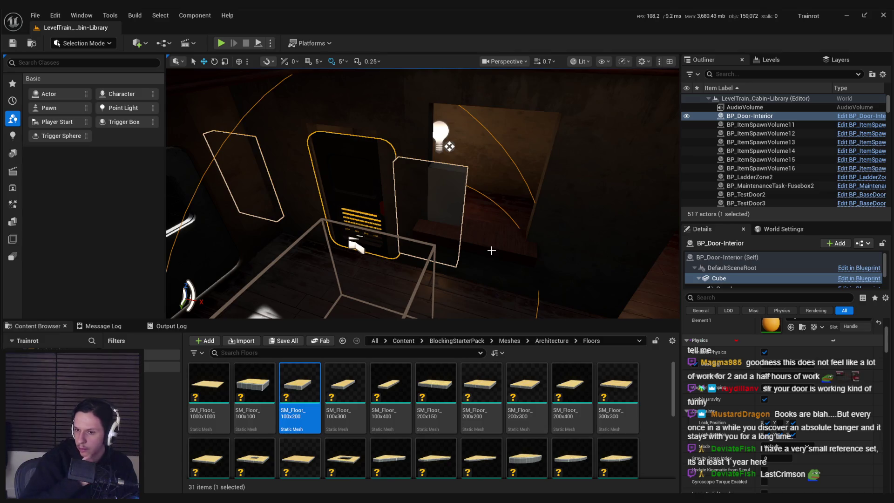
# Fly toward the doorway niche in game view and select the BP_WallGeneratorV5 wall corner.
pyautogui.moveTo(491, 251)
pyautogui.mouseDown(button='right')
pyautogui.moveTo(408, 237)
pyautogui.moveTo(441, 273)
pyautogui.mouseUp(button='right')
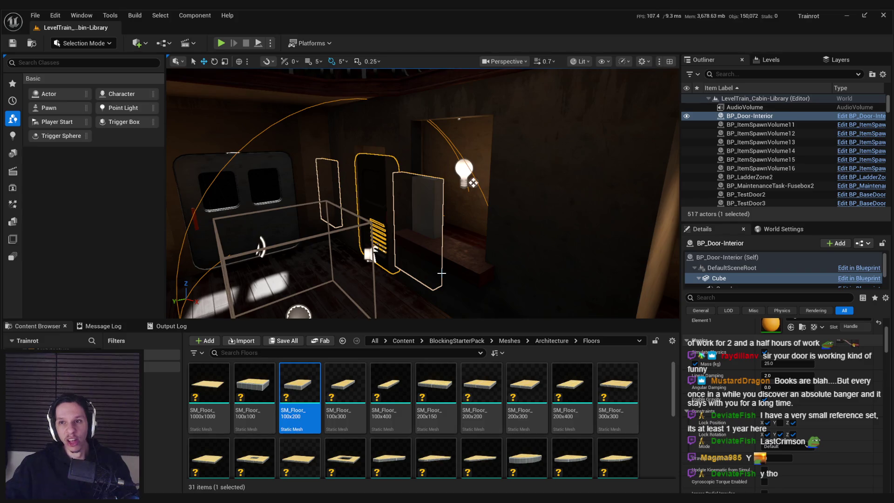
pyautogui.moveTo(441, 273); pyautogui.dragTo(415, 269, button='right')
pyautogui.press('F11')
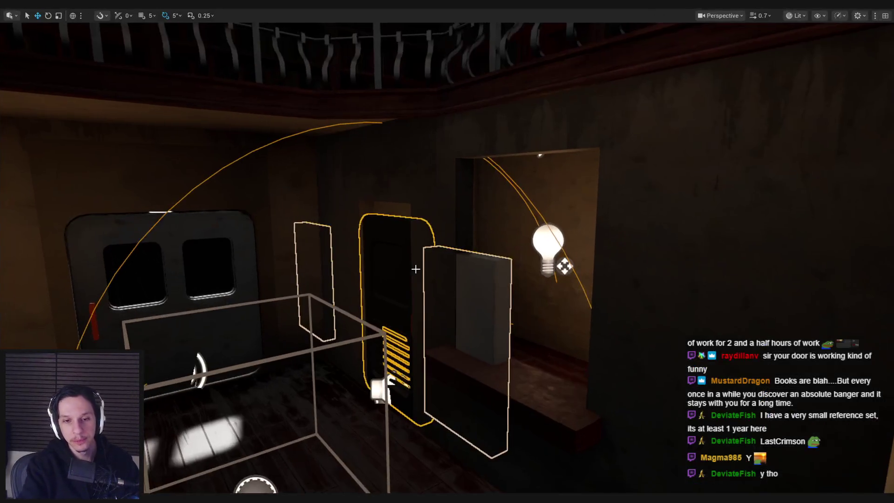
pyautogui.press('F11')
pyautogui.press('g')
pyautogui.moveTo(409, 223)
pyautogui.mouseDown(button='right')
pyautogui.moveTo(428, 223)
pyautogui.moveTo(395, 223)
pyautogui.moveTo(447, 234)
pyautogui.mouseUp(button='right')
pyautogui.click(447, 234)
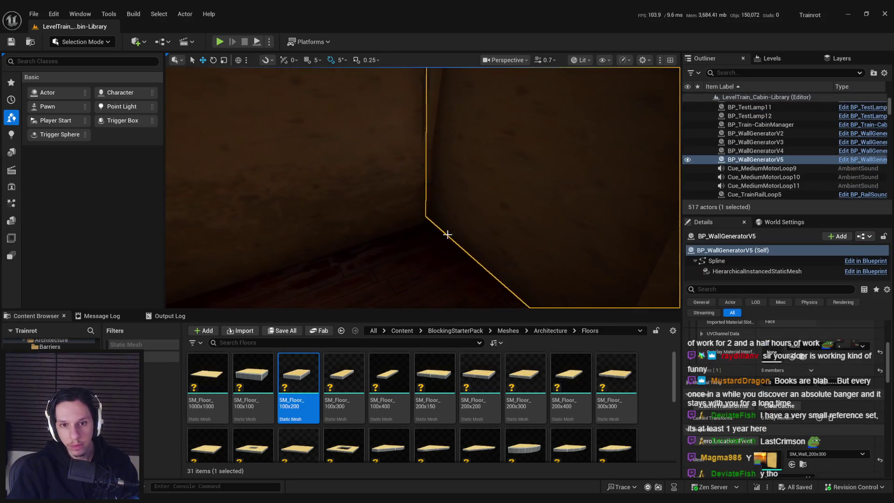
# Move the wall generator's spline point to reshape the corner, reselect the actor and save.
pyautogui.moveTo(437, 215)
pyautogui.mouseDown()
pyautogui.moveTo(464, 239)
pyautogui.moveTo(472, 261)
pyautogui.mouseUp()
pyautogui.moveTo(472, 262); pyautogui.dragTo(467, 195, button='right')
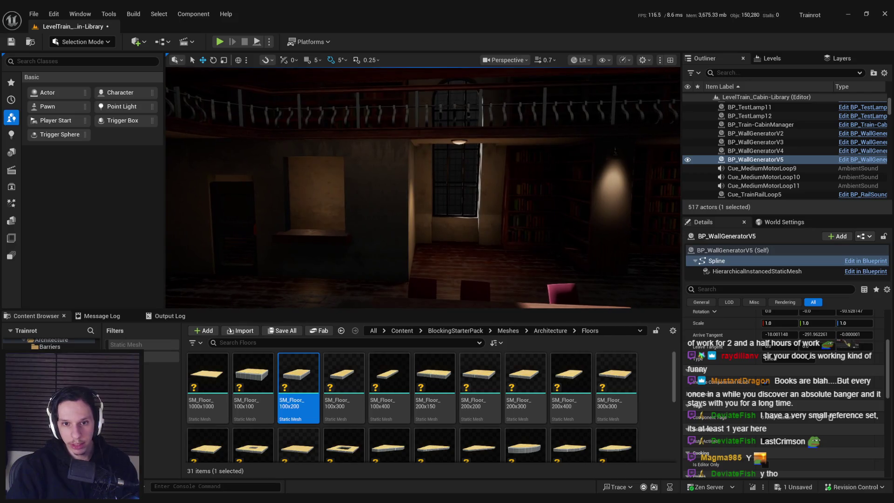
pyautogui.click(472, 275)
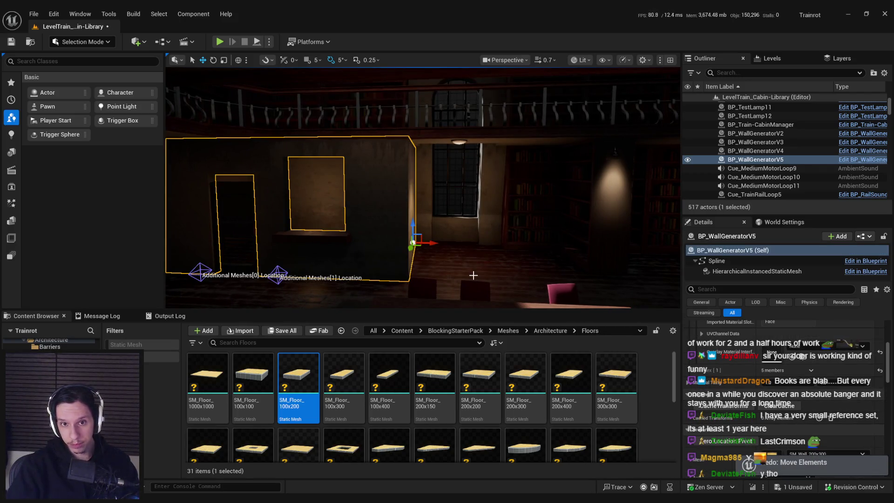
pyautogui.hotkey('ctrl', 's')
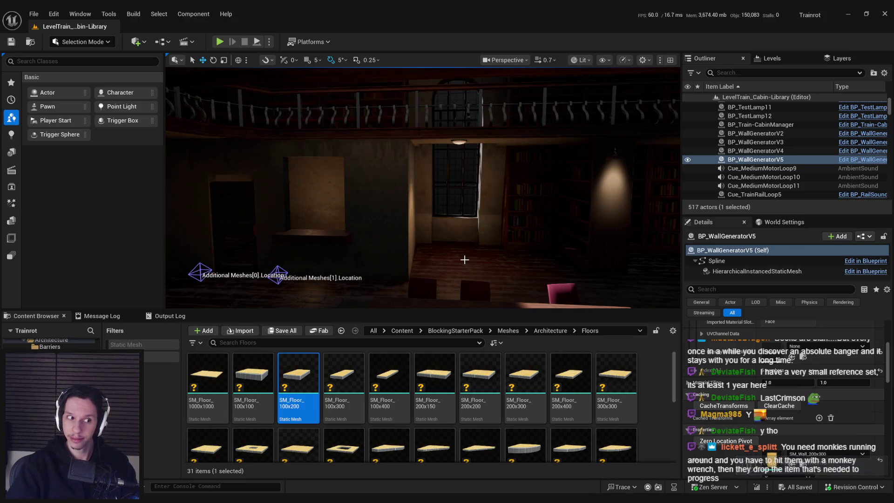
# Select and frame the cabin floor, then clear the selection.
pyautogui.moveTo(464, 259)
pyautogui.mouseDown(button='right')
pyautogui.moveTo(456, 254)
pyautogui.moveTo(486, 271)
pyautogui.mouseUp(button='right')
pyautogui.click(456, 254)
pyautogui.press('f')
pyautogui.click(487, 273)
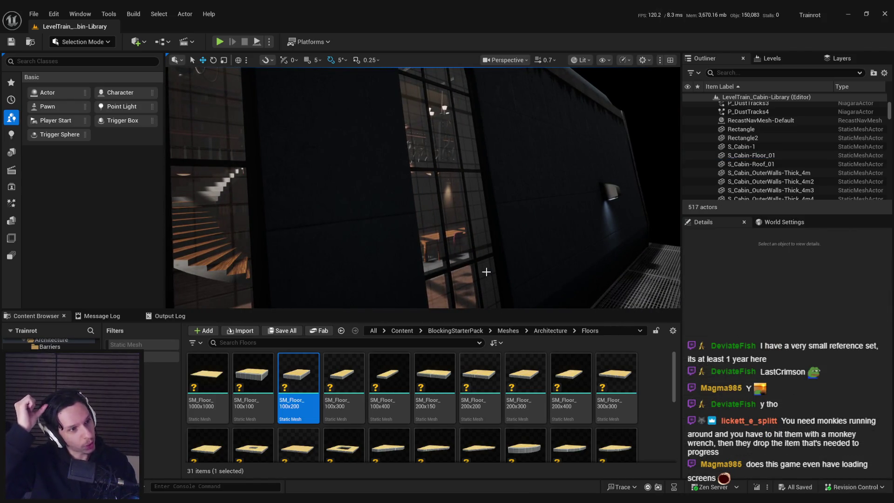
pyautogui.moveTo(489, 271); pyautogui.dragTo(481, 245, button='right')
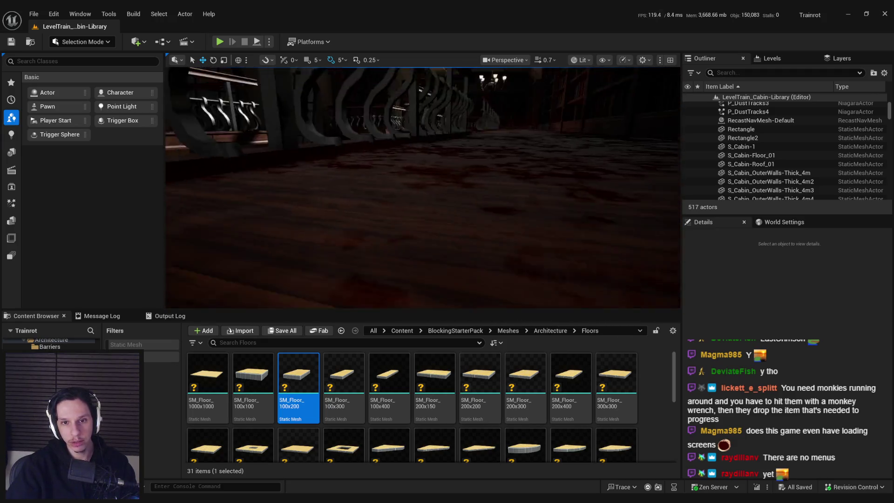
pyautogui.moveTo(482, 245); pyautogui.dragTo(482, 246, button='right')
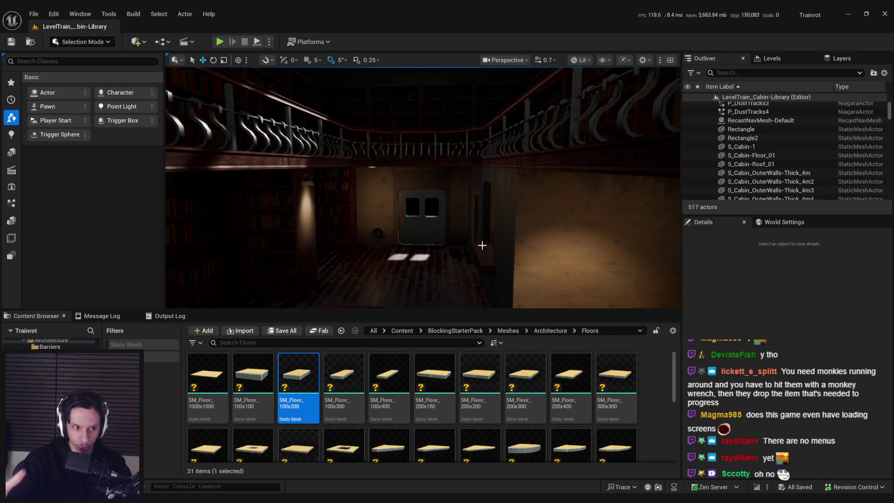
pyautogui.moveTo(482, 245)
pyautogui.mouseDown(button='right')
pyautogui.moveTo(468, 260)
pyautogui.moveTo(489, 264)
pyautogui.moveTo(460, 256)
pyautogui.moveTo(433, 263)
pyautogui.mouseUp(button='right')
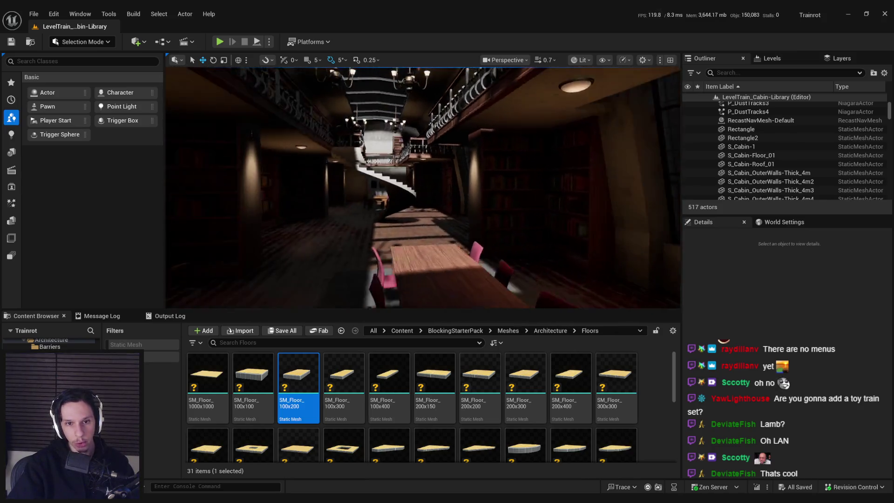
pyautogui.moveTo(432, 263); pyautogui.dragTo(429, 261, button='right')
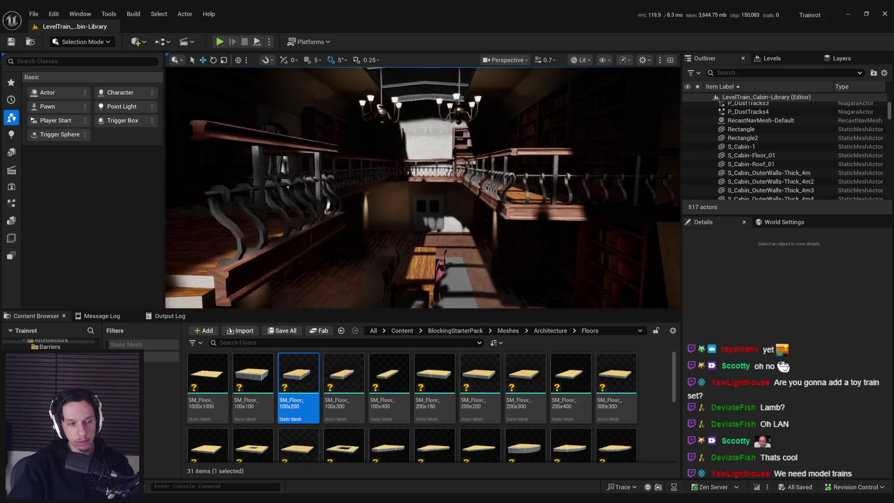
pyautogui.moveTo(516, 246); pyautogui.dragTo(501, 245, button='right')
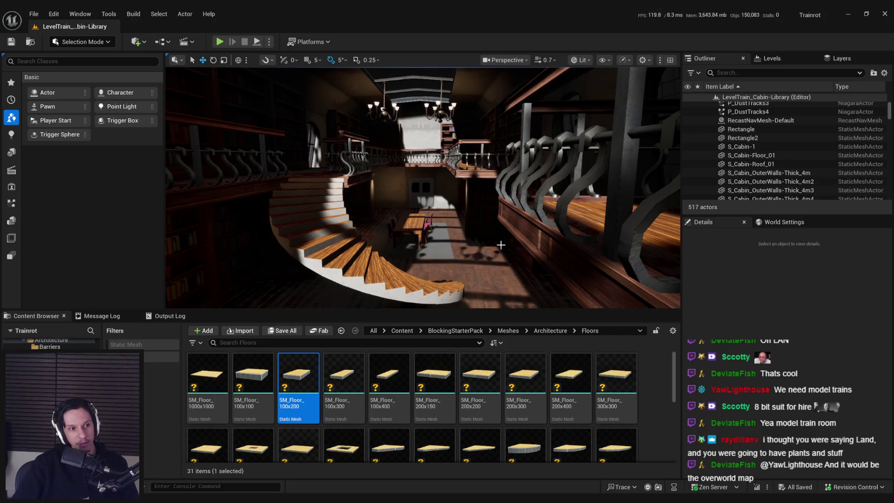
pyautogui.moveTo(501, 245)
pyautogui.mouseDown(button='right')
pyautogui.moveTo(512, 254)
pyautogui.moveTo(463, 255)
pyautogui.mouseUp(button='right')
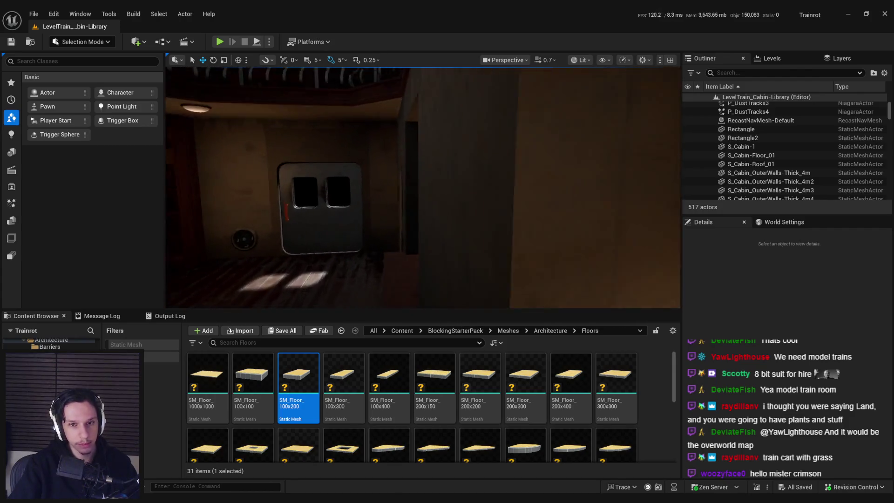
pyautogui.moveTo(463, 255); pyautogui.dragTo(435, 256, button='right')
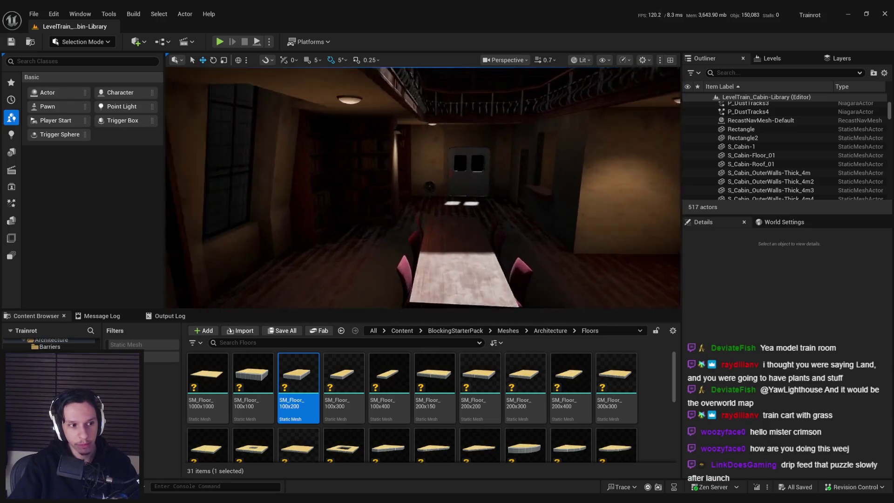
pyautogui.moveTo(436, 256); pyautogui.dragTo(426, 256, button='right')
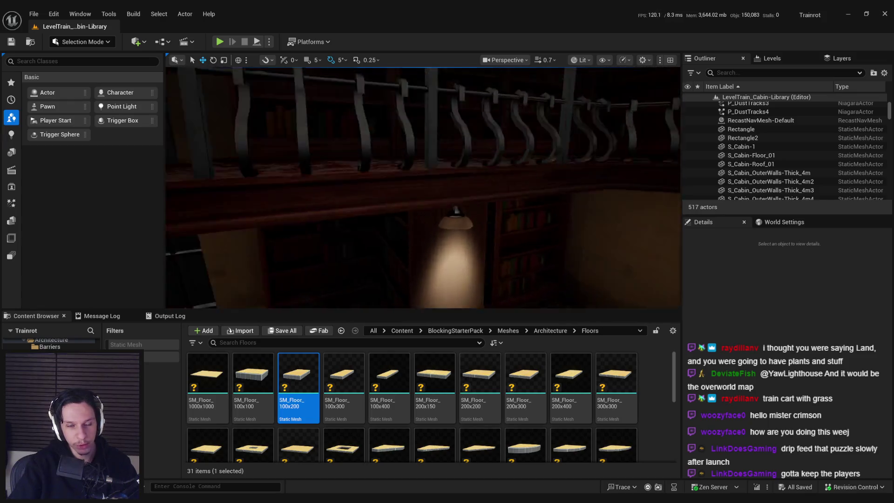
pyautogui.moveTo(426, 256); pyautogui.dragTo(407, 256, button='right')
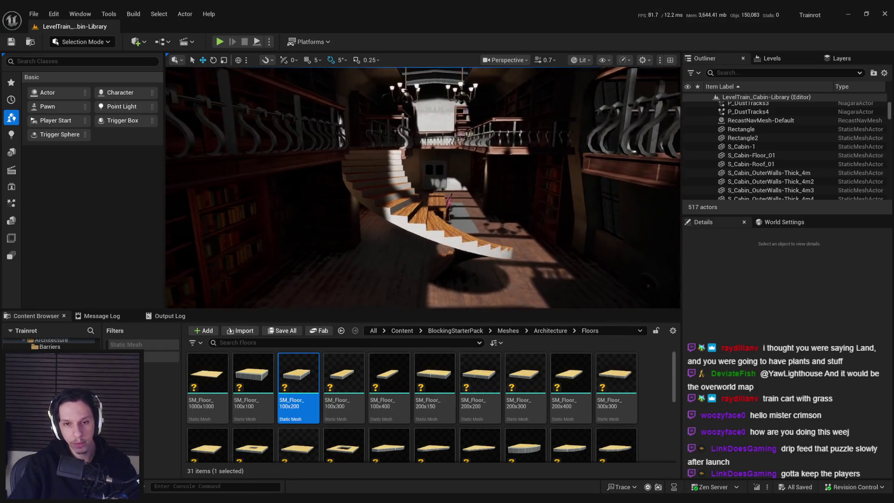
pyautogui.moveTo(485, 272); pyautogui.dragTo(485, 272, button='right')
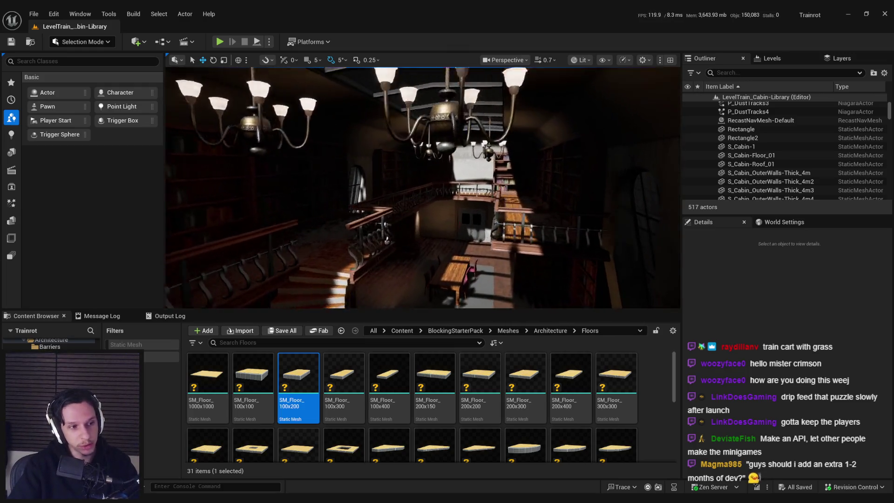
pyautogui.moveTo(423, 188); pyautogui.dragTo(400, 185, button='right')
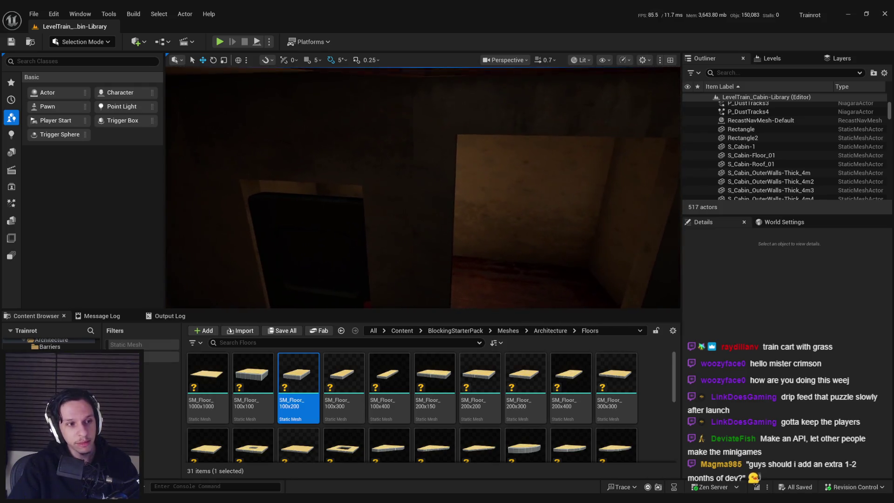
pyautogui.moveTo(422, 188); pyautogui.dragTo(405, 186, button='right')
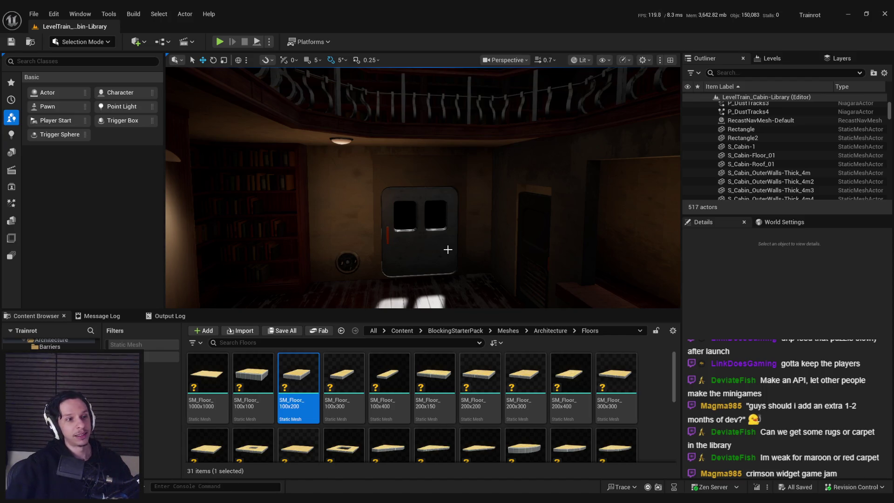
pyautogui.moveTo(458, 237)
pyautogui.mouseDown(button='right')
pyautogui.moveTo(428, 219)
pyautogui.moveTo(461, 204)
pyautogui.moveTo(456, 232)
pyautogui.moveTo(452, 224)
pyautogui.mouseUp(button='right')
# Give the Rectangle rugs under the table the MI_TestMat-RedMPO material, then view the hall.
pyautogui.click(461, 240)
pyautogui.press('f')
pyautogui.click(829, 404)
pyautogui.write('red')
pyautogui.click(833, 386)
pyautogui.moveTo(446, 210)
pyautogui.mouseDown(button='right')
pyautogui.moveTo(419, 209)
pyautogui.moveTo(435, 196)
pyautogui.moveTo(437, 202)
pyautogui.mouseUp(button='right')
pyautogui.moveTo(380, 221); pyautogui.dragTo(383, 221, button='right')
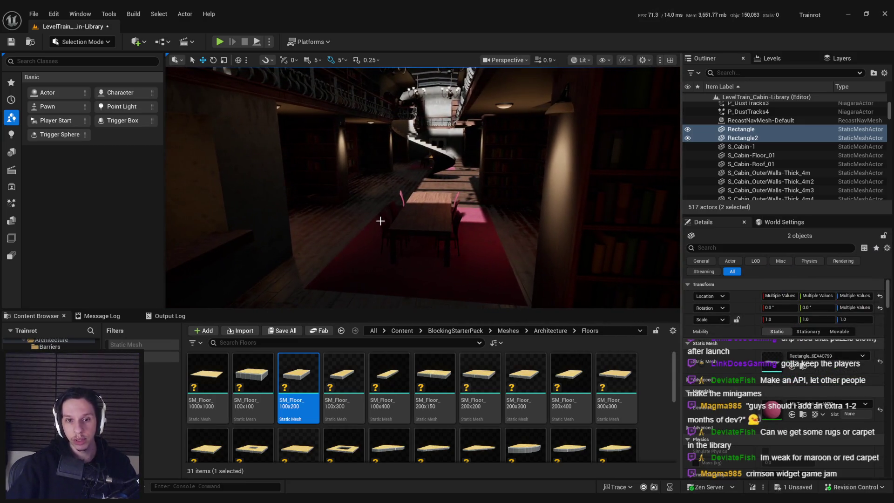
pyautogui.moveTo(386, 251)
pyautogui.mouseDown(button='right')
pyautogui.moveTo(394, 243)
pyautogui.moveTo(383, 264)
pyautogui.mouseUp(button='right')
# Ctrl-select all twelve dining chairs, SM_DiningChair_1 to 12, around the table.
pyautogui.click(383, 263)
pyautogui.keyDown('ctrl'); pyautogui.click(393, 249); pyautogui.keyUp('ctrl')
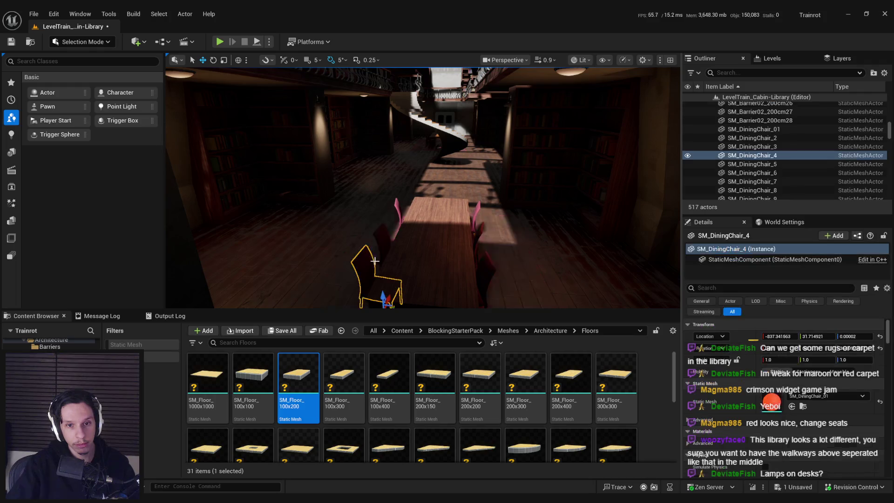
pyautogui.keyDown('ctrl'); pyautogui.click(400, 210); pyautogui.keyUp('ctrl')
pyautogui.moveTo(401, 210); pyautogui.dragTo(479, 242, button='right')
pyautogui.keyDown('ctrl'); pyautogui.click(480, 222); pyautogui.keyUp('ctrl')
pyautogui.keyDown('ctrl'); pyautogui.click(464, 195); pyautogui.keyUp('ctrl')
pyautogui.keyDown('ctrl'); pyautogui.click(455, 181); pyautogui.keyUp('ctrl')
pyautogui.moveTo(455, 181); pyautogui.dragTo(456, 180, button='right')
pyautogui.keyDown('ctrl'); pyautogui.click(447, 256); pyautogui.keyUp('ctrl')
pyautogui.moveTo(447, 256); pyautogui.dragTo(448, 255, button='right')
pyautogui.keyDown('ctrl'); pyautogui.click(393, 208); pyautogui.keyUp('ctrl')
pyautogui.keyDown('ctrl'); pyautogui.click(397, 211); pyautogui.keyUp('ctrl')
pyautogui.keyDown('ctrl'); pyautogui.click(413, 169); pyautogui.keyUp('ctrl')
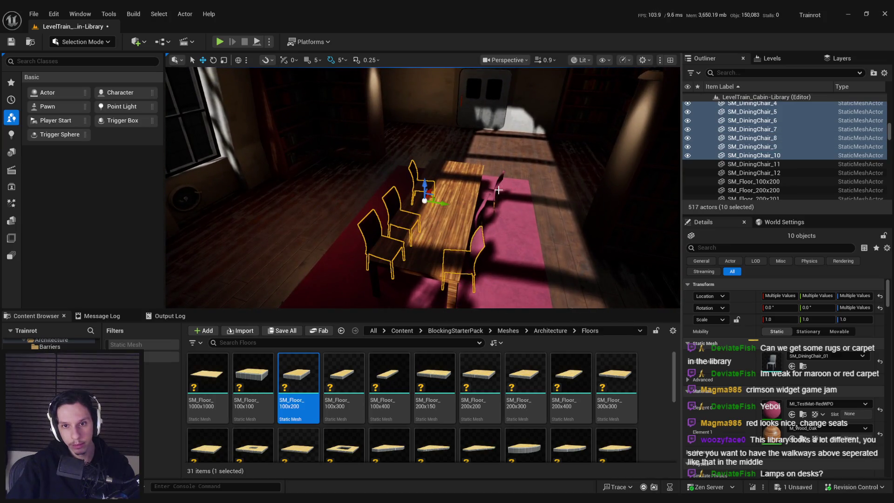
pyautogui.moveTo(412, 169); pyautogui.dragTo(494, 186, button='right')
pyautogui.keyDown('ctrl'); pyautogui.click(494, 186); pyautogui.keyUp('ctrl')
pyautogui.keyDown('ctrl'); pyautogui.click(480, 222); pyautogui.keyUp('ctrl')
pyautogui.moveTo(479, 222); pyautogui.dragTo(479, 222, button='right')
# Set the chairs' Element 0 to a green MI_TestMat after trying red, and make them Static.
pyautogui.click(826, 404)
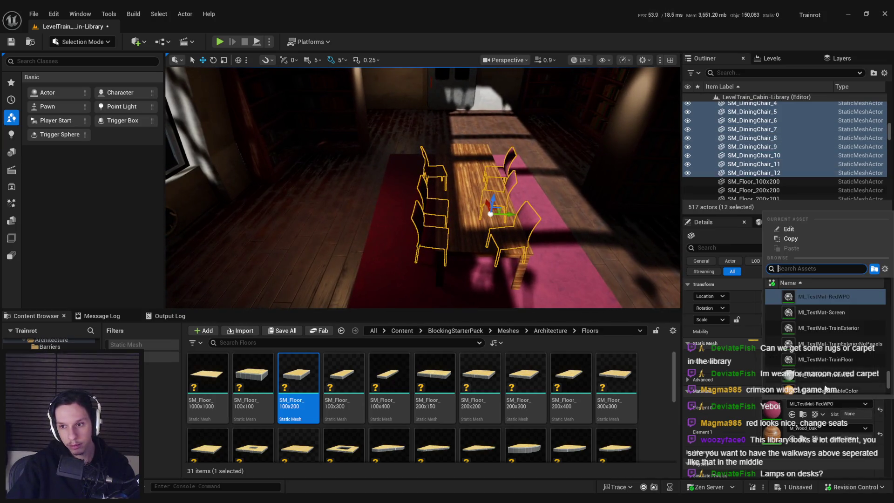
pyautogui.scroll(5, 821, 356)
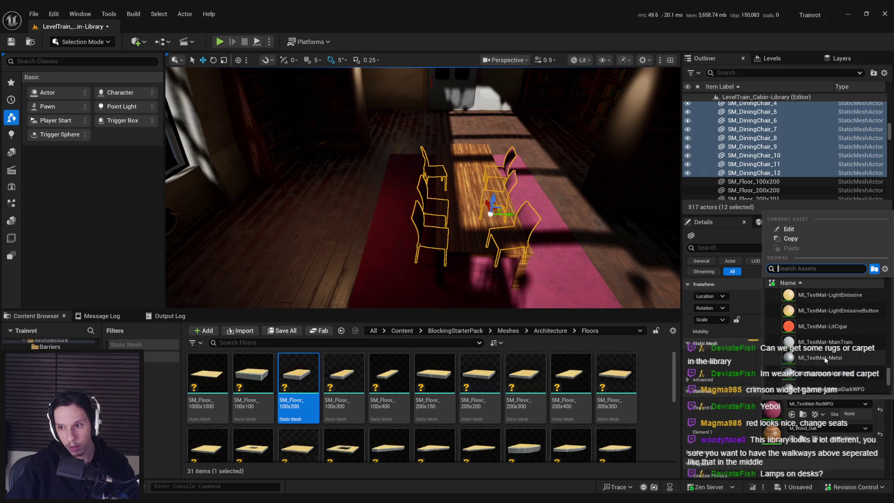
pyautogui.scroll(-3, 823, 356)
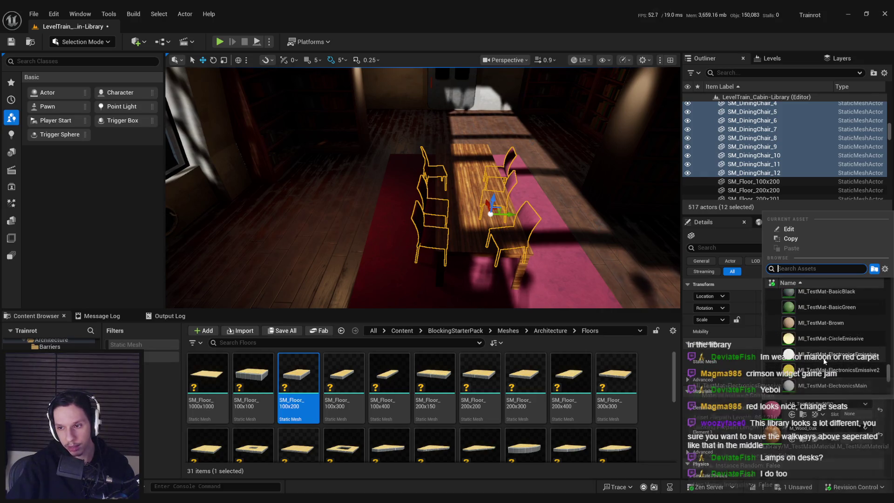
pyautogui.click(822, 357)
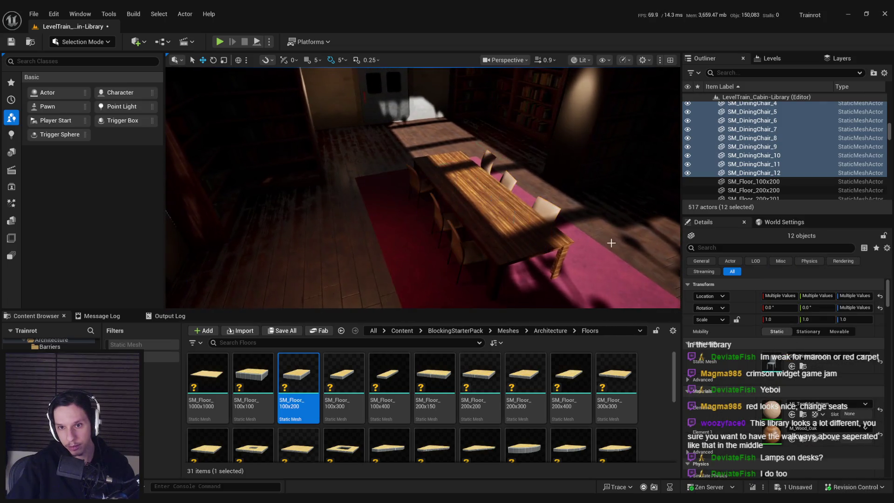
pyautogui.click(826, 404)
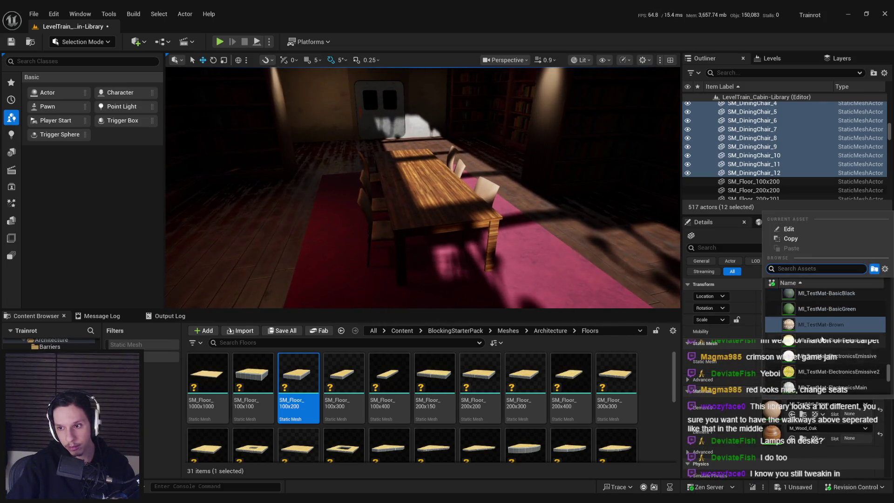
pyautogui.click(774, 325)
pyautogui.click(775, 328)
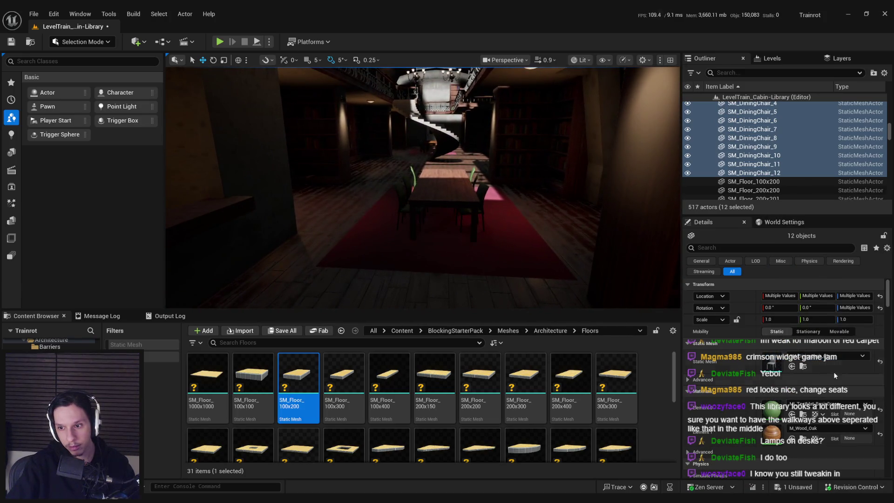
# Switch the chairs to a white material and save the level.
pyautogui.click(826, 404)
pyautogui.click(833, 371)
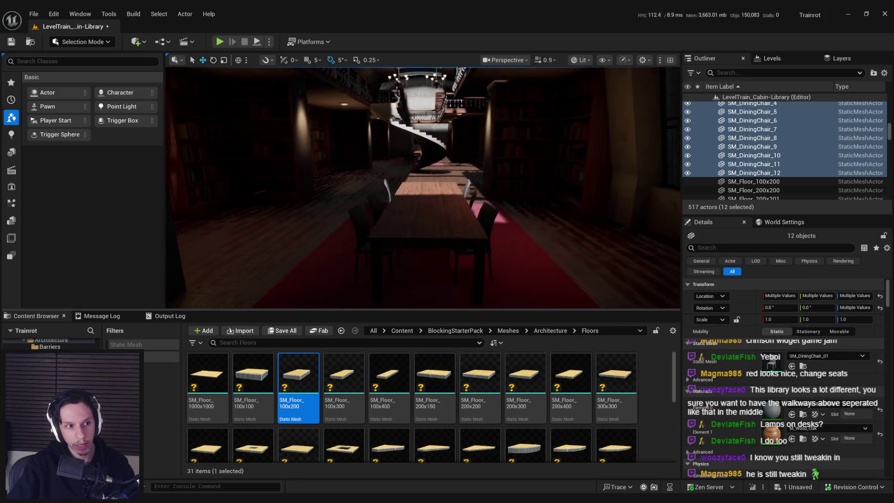
pyautogui.hotkey('ctrl', 's')
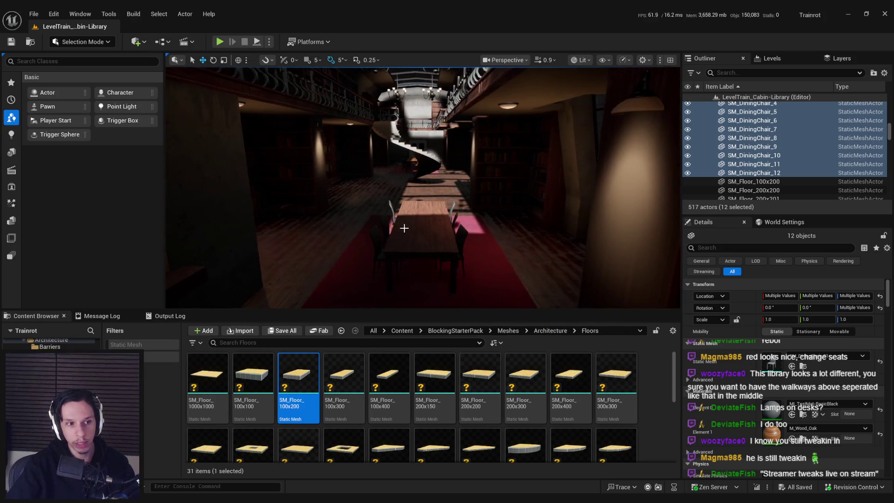
# Select the upper staircase piece SM_StairPlaneRounded_300_90d5, undoing a switch to the lower piece.
pyautogui.click(421, 217)
pyautogui.click(485, 260)
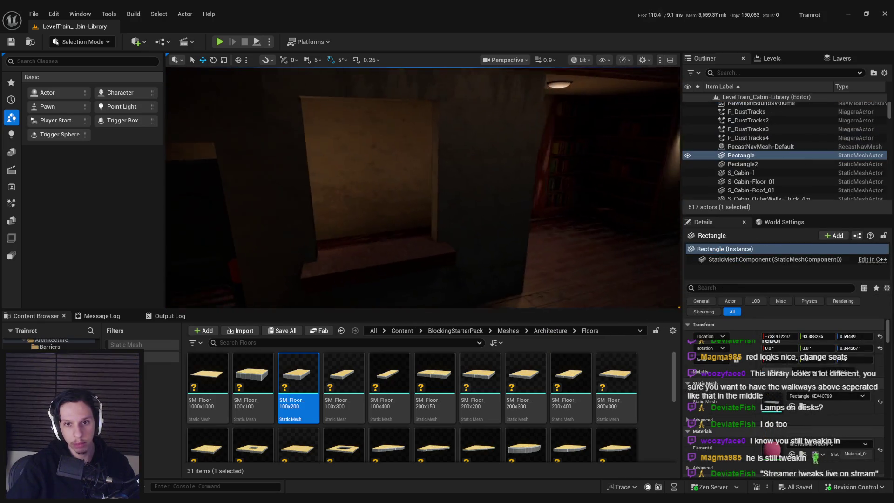
pyautogui.moveTo(496, 272); pyautogui.dragTo(400, 200)
pyautogui.click(392, 198)
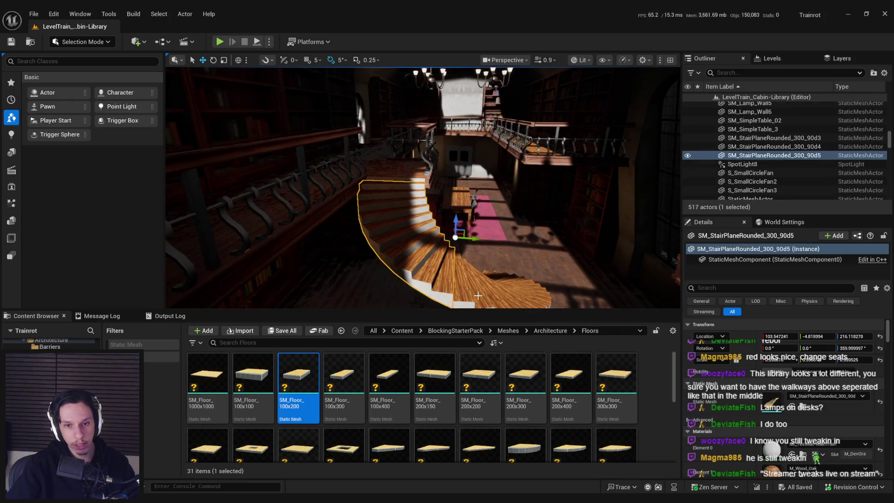
pyautogui.click(535, 296)
pyautogui.hotkey('ctrl', 'z')
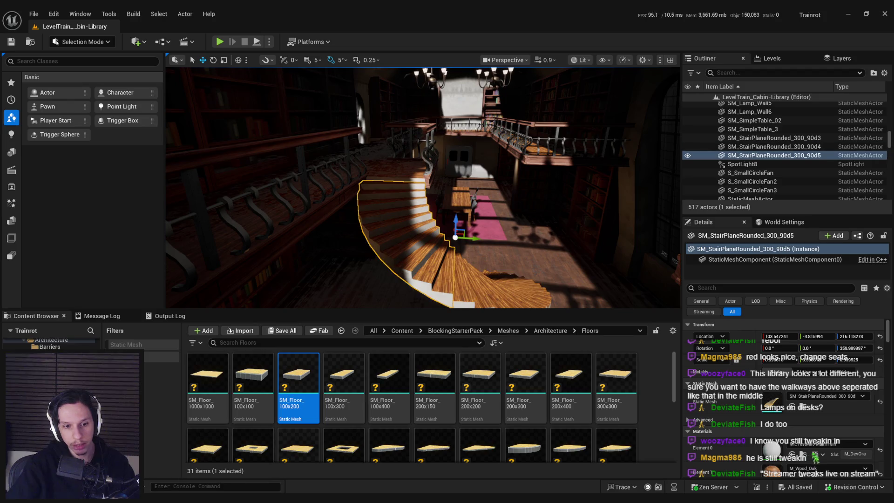
pyautogui.hotkey('alt', 'Tab')
# Zoom and pan around PureRef's Library Car board of galleried library and spiral staircase photos.
pyautogui.scroll(5, 499, 238)
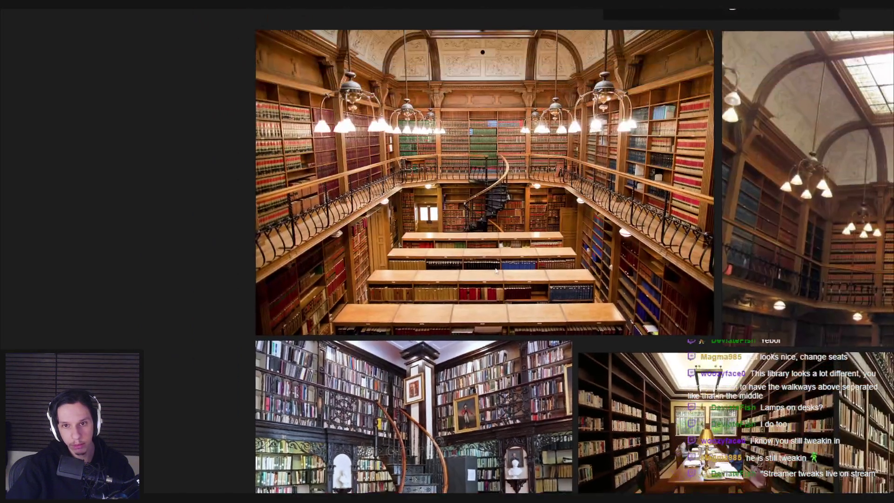
pyautogui.scroll(-5, 500, 239)
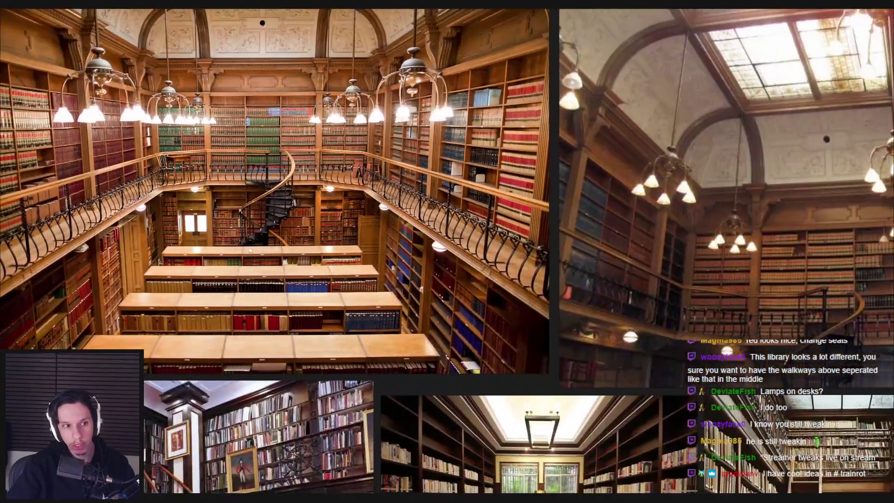
pyautogui.scroll(-3, 586, 317)
pyautogui.scroll(6, 549, 297)
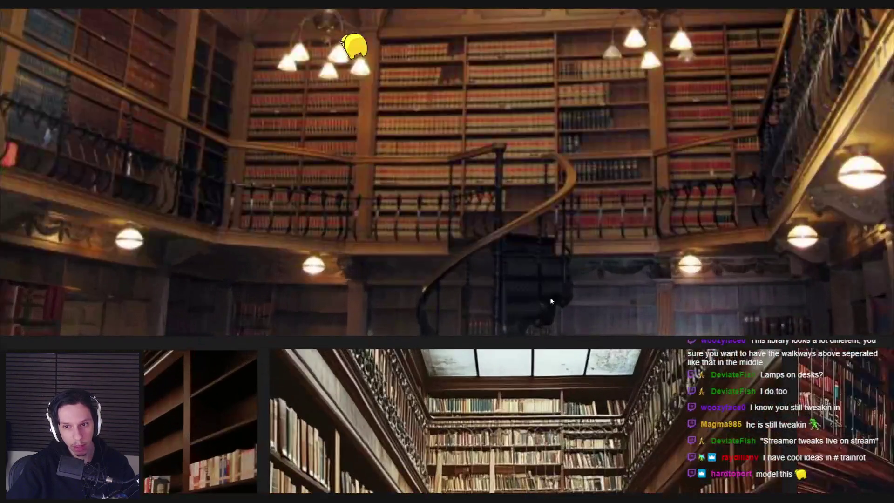
pyautogui.scroll(-5, 545, 297)
pyautogui.scroll(5, 351, 329)
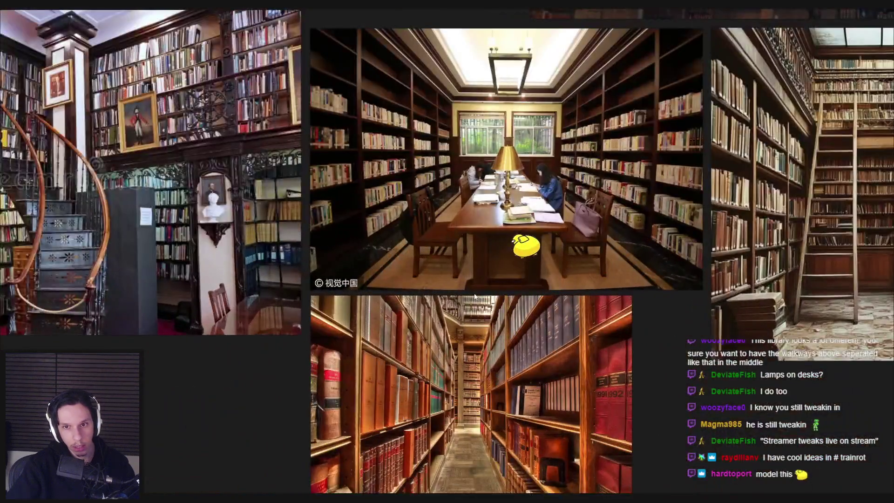
pyautogui.scroll(-2, 351, 328)
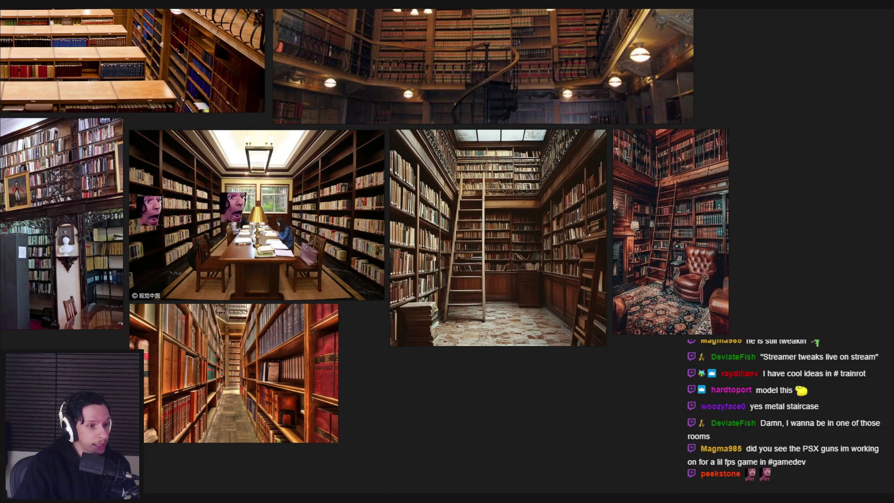
pyautogui.moveTo(134, 386); pyautogui.dragTo(146, 387, button='middle')
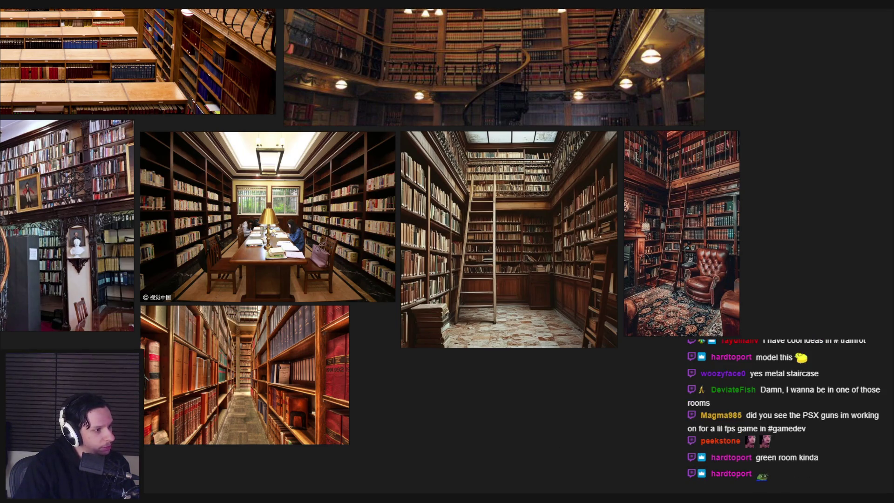
pyautogui.hotkey('alt', 'Tab')
pyautogui.scroll(2, 279, 372)
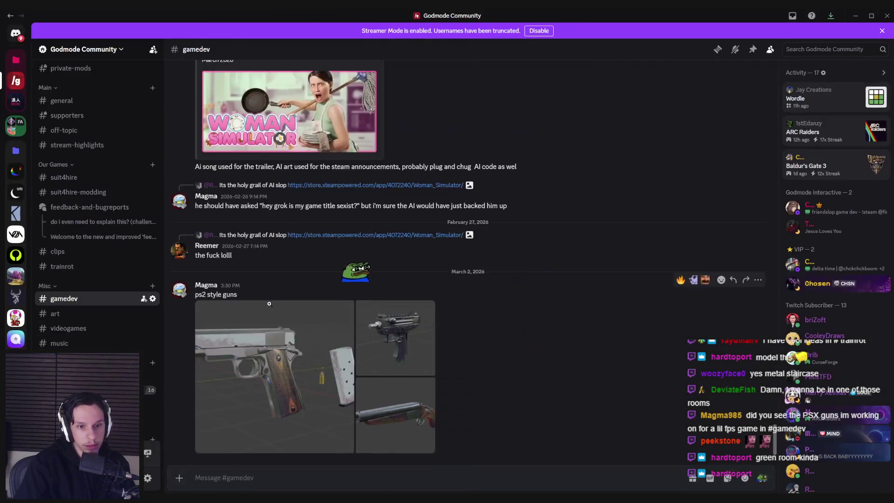
pyautogui.click(280, 394)
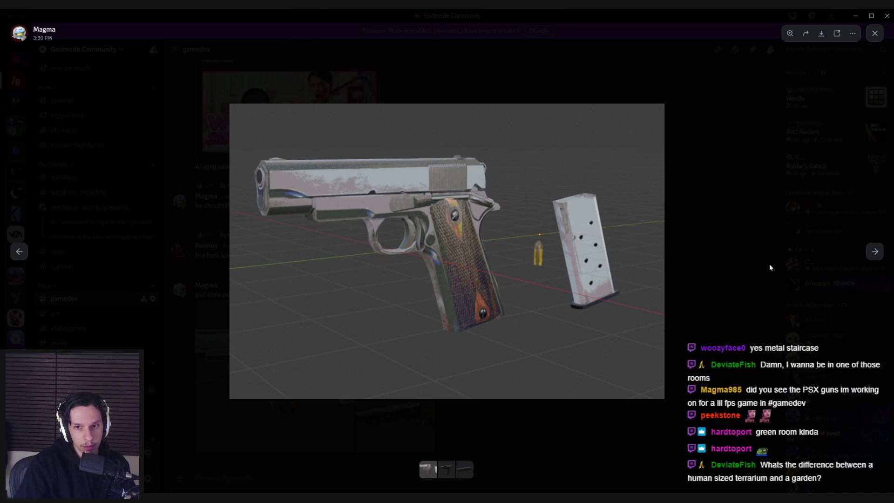
pyautogui.click(875, 252)
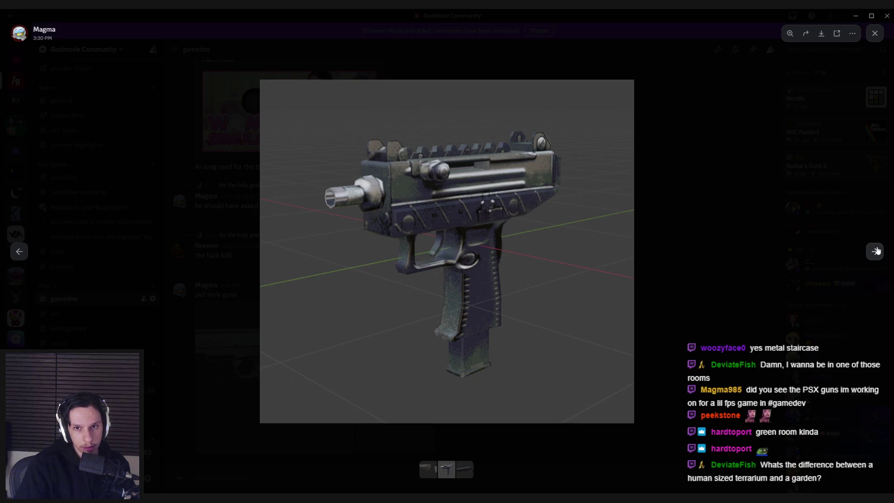
pyautogui.click(875, 252)
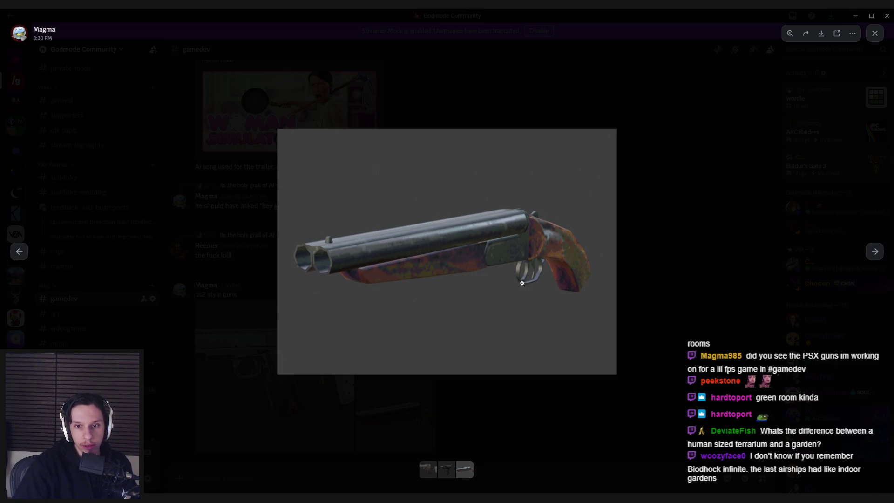
pyautogui.click(18, 254)
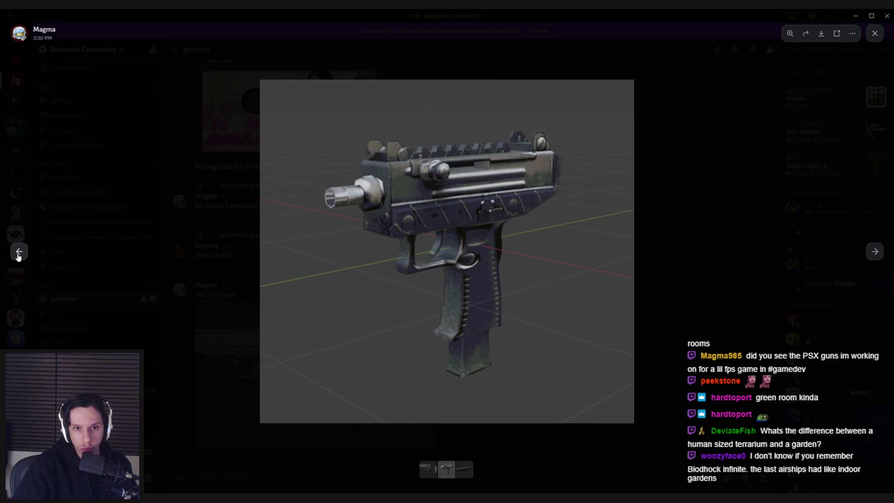
pyautogui.click(18, 253)
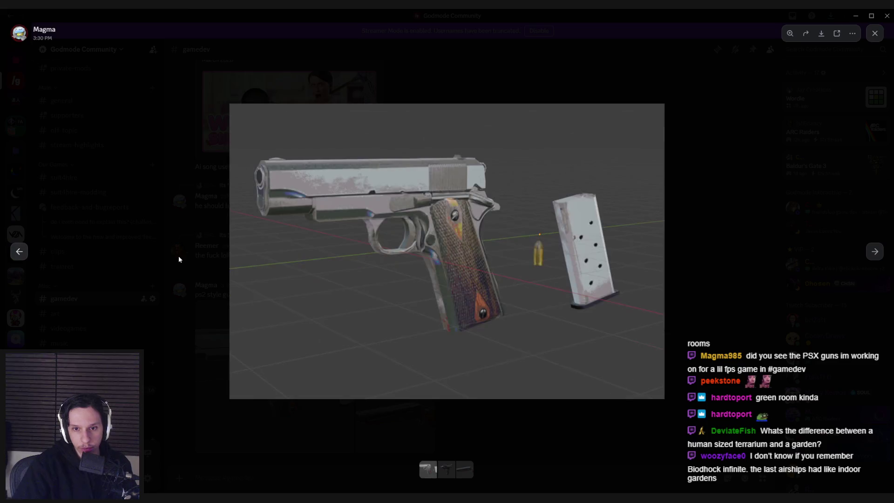
pyautogui.click(192, 272)
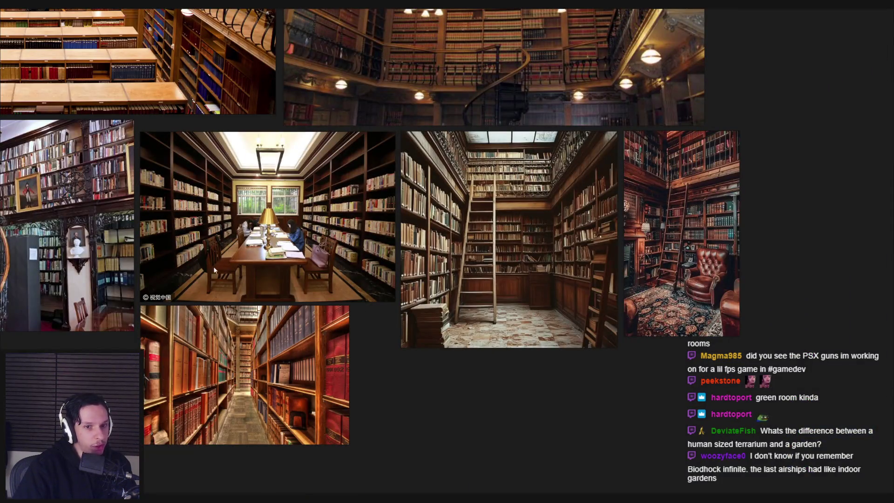
# Zoom and pan across the Library Car board's seven photos, revealing its title, then return to Unreal.
pyautogui.scroll(-3, 214, 270)
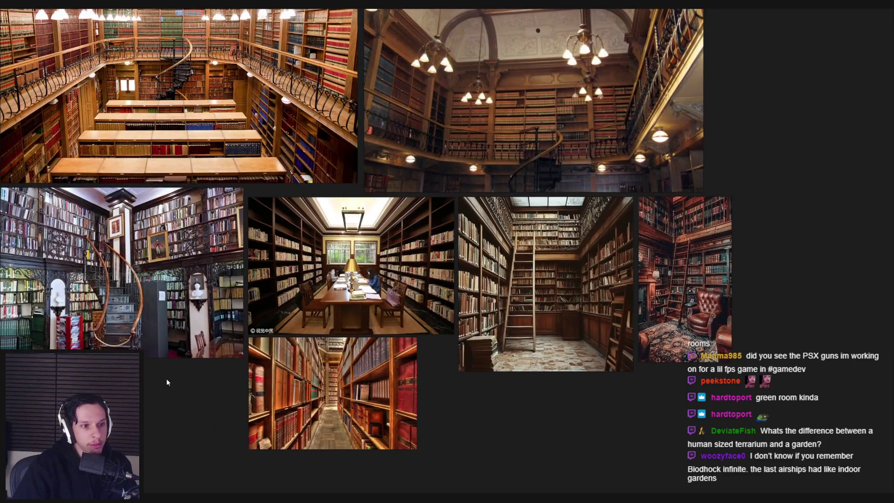
pyautogui.scroll(-3, 165, 377)
pyautogui.scroll(5, 245, 397)
pyautogui.scroll(-1, 191, 385)
pyautogui.scroll(-2, 300, 400)
pyautogui.scroll(3, 300, 399)
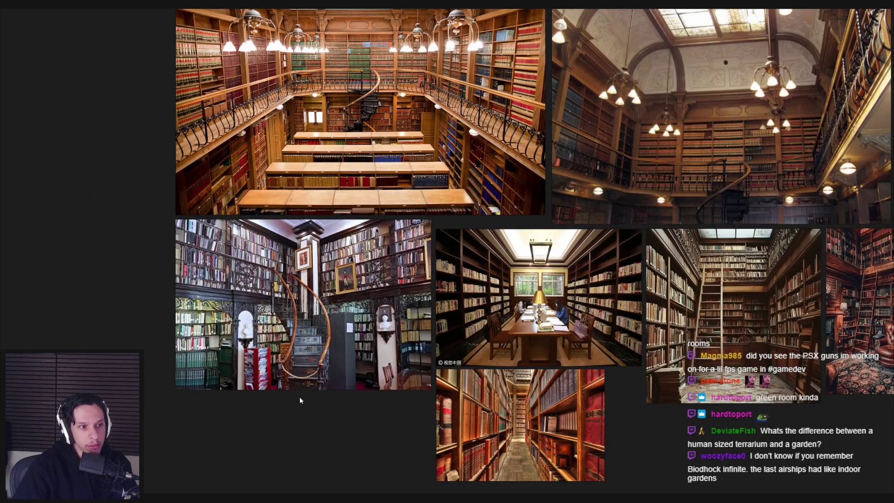
pyautogui.scroll(-2, 300, 396)
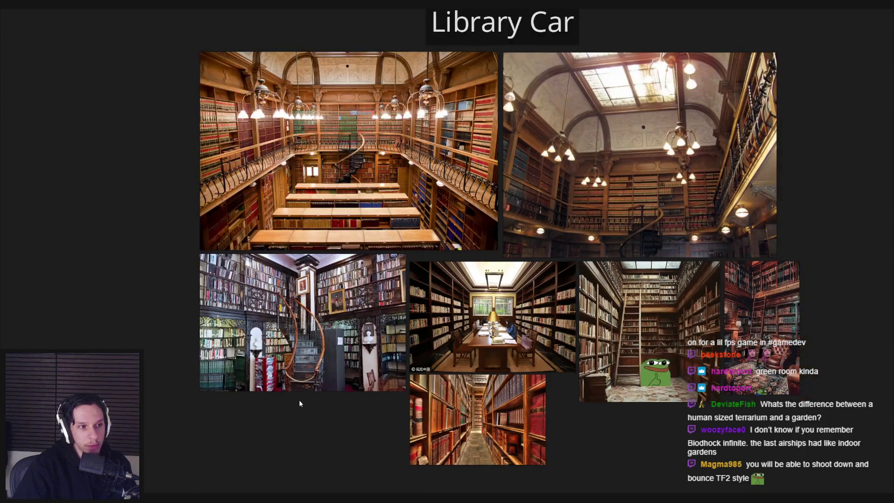
pyautogui.moveTo(299, 400); pyautogui.dragTo(294, 420)
pyautogui.scroll(-2, 294, 421)
pyautogui.scroll(6, 328, 373)
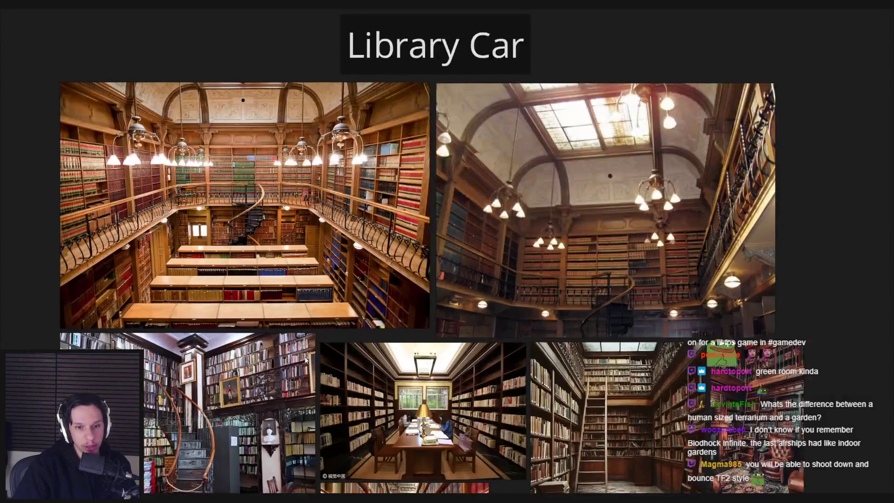
pyautogui.scroll(-3, 329, 373)
pyautogui.scroll(3, 329, 373)
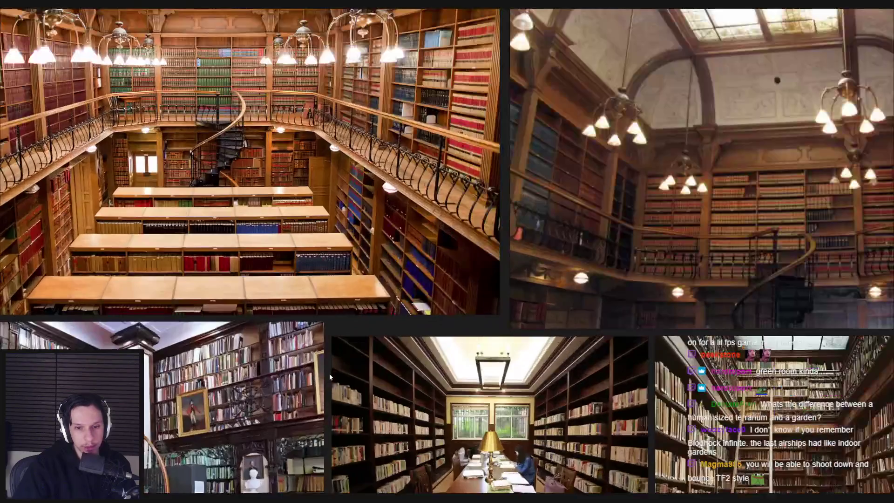
pyautogui.scroll(-2, 325, 303)
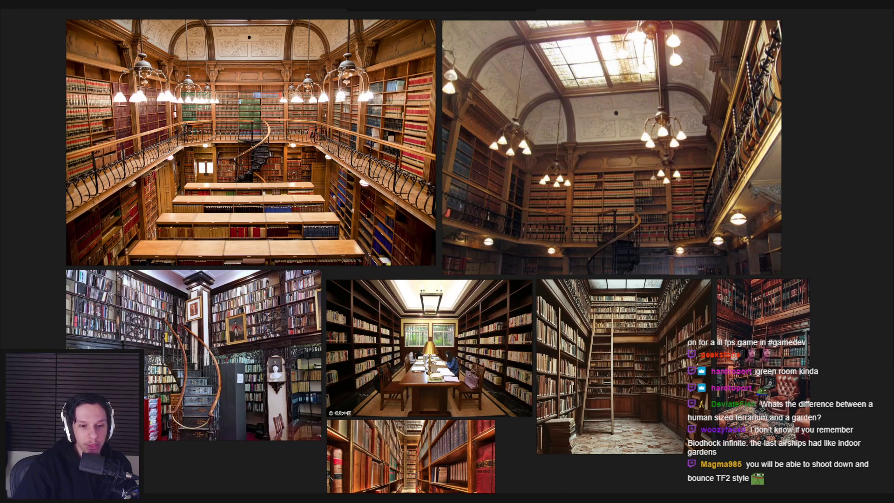
pyautogui.hotkey('alt', 'Tab')
pyautogui.moveTo(531, 272)
pyautogui.mouseDown(button='right')
pyautogui.moveTo(512, 284)
pyautogui.moveTo(499, 266)
pyautogui.mouseUp(button='right')
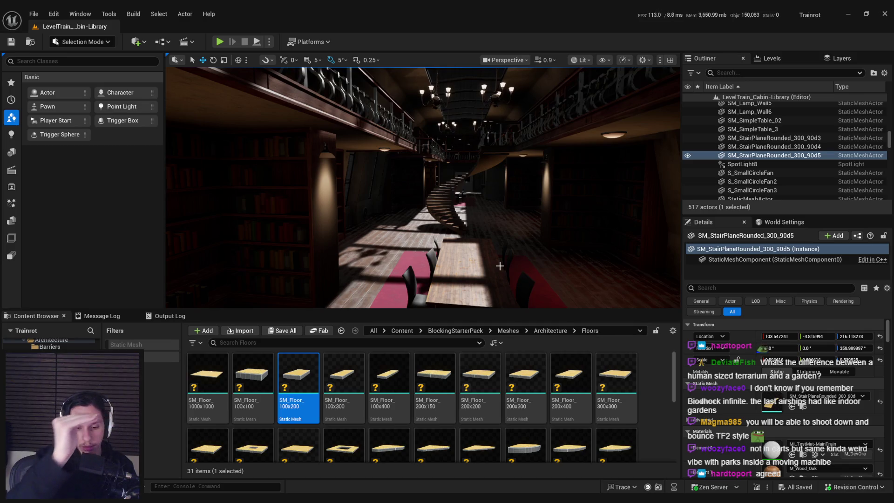
pyautogui.press('w')
pyautogui.moveTo(499, 266)
pyautogui.mouseDown(button='right')
pyautogui.moveTo(498, 249)
pyautogui.moveTo(480, 252)
pyautogui.moveTo(528, 245)
pyautogui.mouseUp(button='right')
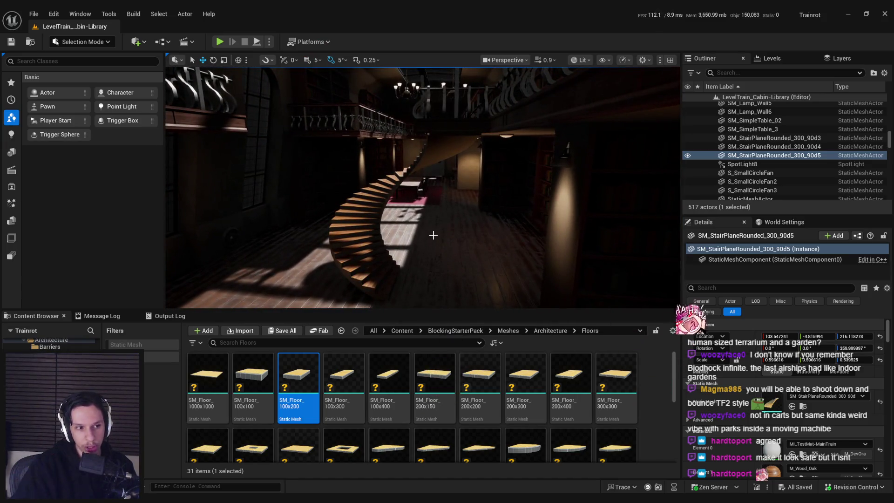
pyautogui.moveTo(432, 235); pyautogui.dragTo(446, 218, button='right')
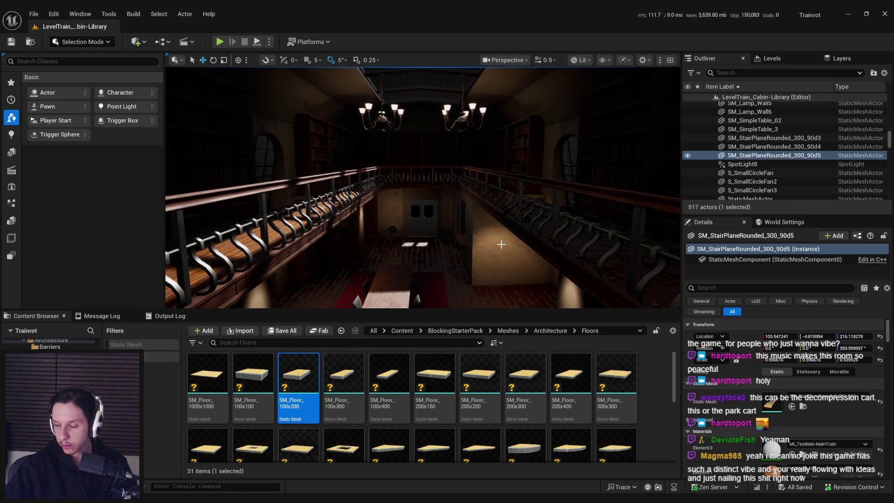
pyautogui.moveTo(501, 244)
pyautogui.mouseDown(button='right')
pyautogui.moveTo(451, 238)
pyautogui.moveTo(484, 241)
pyautogui.moveTo(484, 228)
pyautogui.mouseUp(button='right')
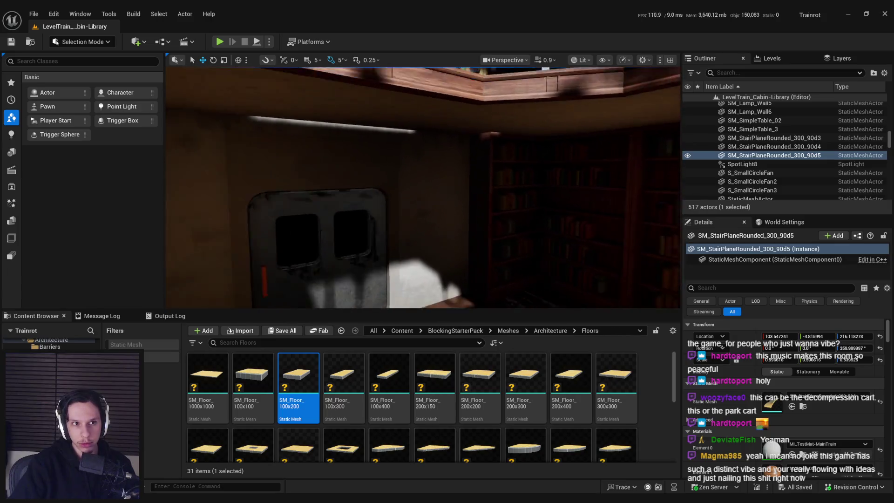
pyautogui.moveTo(482, 235); pyautogui.dragTo(476, 239, button='right')
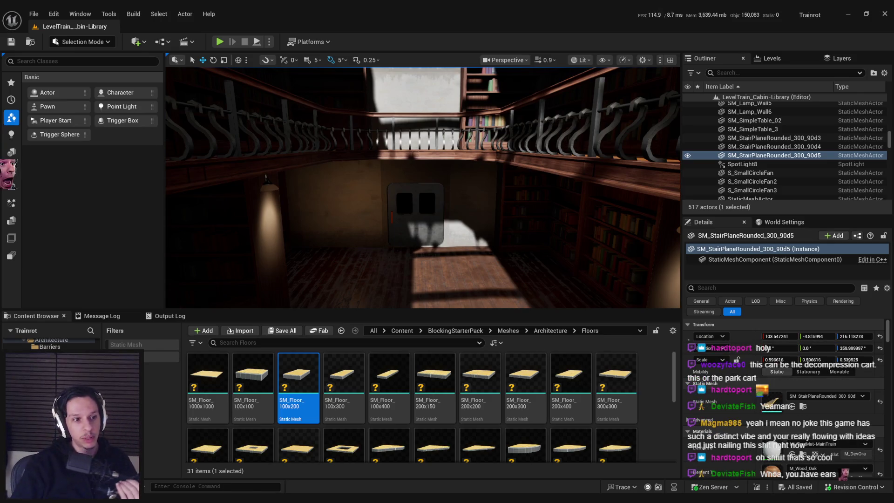
pyautogui.scroll(3, 475, 238)
pyautogui.moveTo(422, 188)
pyautogui.mouseDown(button='right')
pyautogui.moveTo(409, 196)
pyautogui.moveTo(400, 186)
pyautogui.moveTo(415, 168)
pyautogui.moveTo(405, 204)
pyautogui.moveTo(401, 177)
pyautogui.moveTo(423, 191)
pyautogui.moveTo(405, 177)
pyautogui.moveTo(394, 186)
pyautogui.moveTo(409, 183)
pyautogui.moveTo(400, 188)
pyautogui.mouseUp(button='right')
pyautogui.moveTo(596, 245); pyautogui.dragTo(596, 245, button='right')
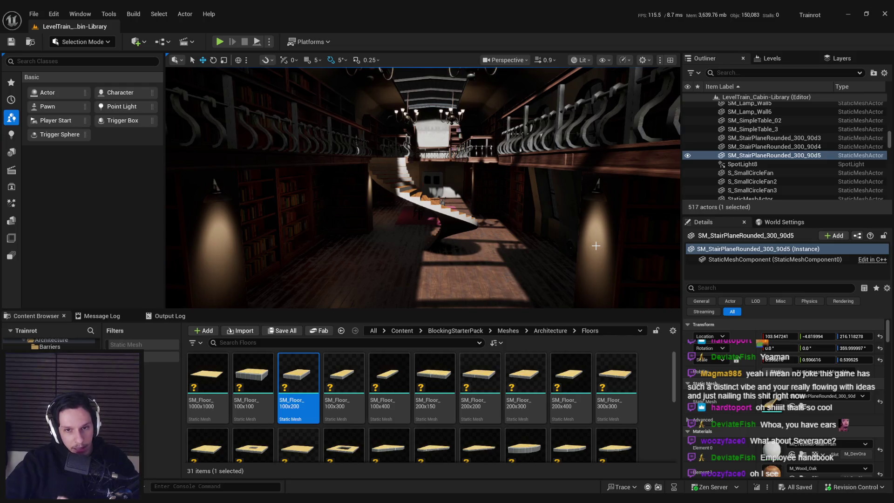
pyautogui.hotkey('alt', 'Tab')
pyautogui.scroll(5, 256, 315)
pyautogui.moveTo(224, 313); pyautogui.dragTo(612, 329, button='middle')
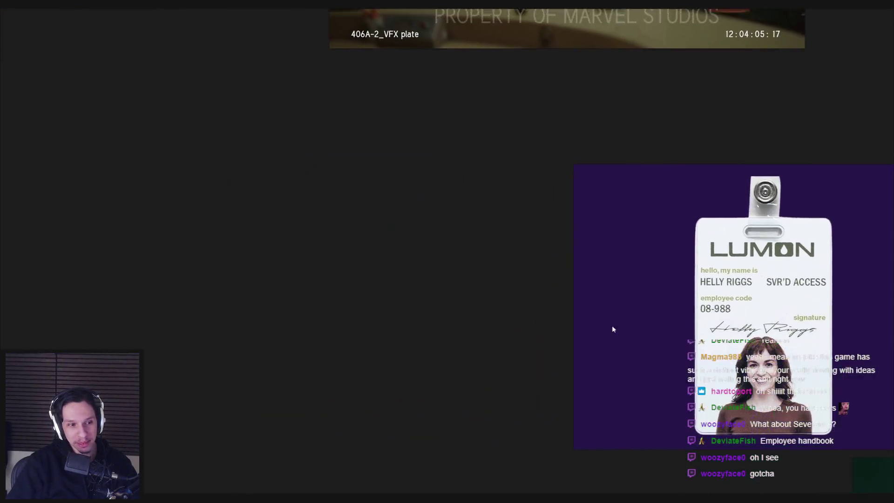
pyautogui.scroll(-5, 536, 328)
pyautogui.moveTo(535, 328); pyautogui.dragTo(310, 313, button='middle')
pyautogui.scroll(4, 421, 314)
pyautogui.scroll(2, 423, 317)
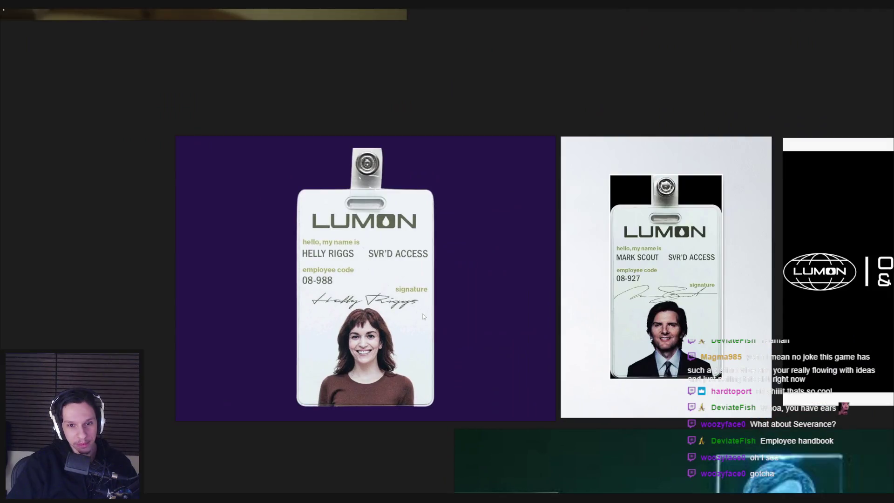
pyautogui.scroll(-3, 423, 317)
pyautogui.scroll(-1, 475, 339)
pyautogui.moveTo(351, 348)
pyautogui.mouseDown(button='middle')
pyautogui.moveTo(475, 338)
pyautogui.moveTo(309, 329)
pyautogui.moveTo(368, 389)
pyautogui.mouseUp(button='middle')
pyautogui.scroll(-1, 475, 339)
pyautogui.scroll(7, 418, 331)
pyautogui.scroll(-6, 652, 348)
pyautogui.scroll(-1, 347, 317)
pyautogui.scroll(-2, 353, 293)
pyautogui.scroll(-1, 390, 292)
pyautogui.scroll(4, 390, 291)
pyautogui.scroll(-4, 540, 325)
pyautogui.moveTo(541, 325); pyautogui.dragTo(184, 345, button='middle')
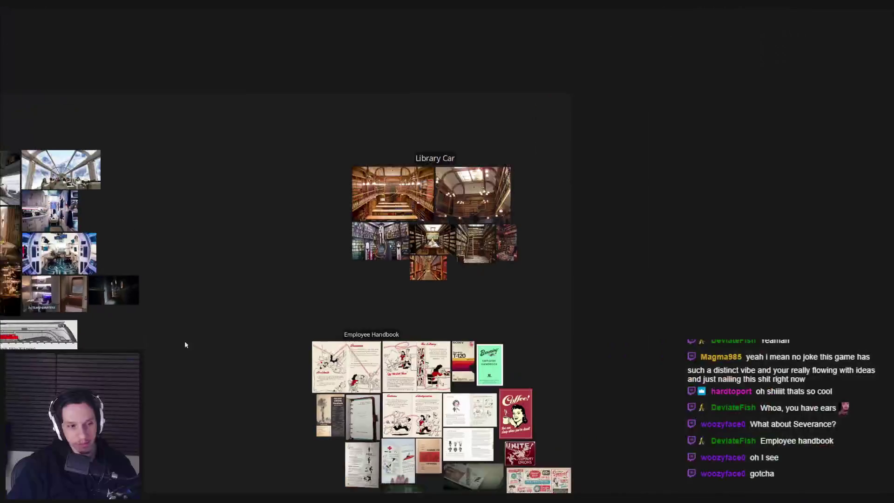
pyautogui.moveTo(278, 363); pyautogui.dragTo(245, 224, button='middle')
pyautogui.scroll(1, 303, 367)
pyautogui.moveTo(303, 367); pyautogui.dragTo(229, 329, button='middle')
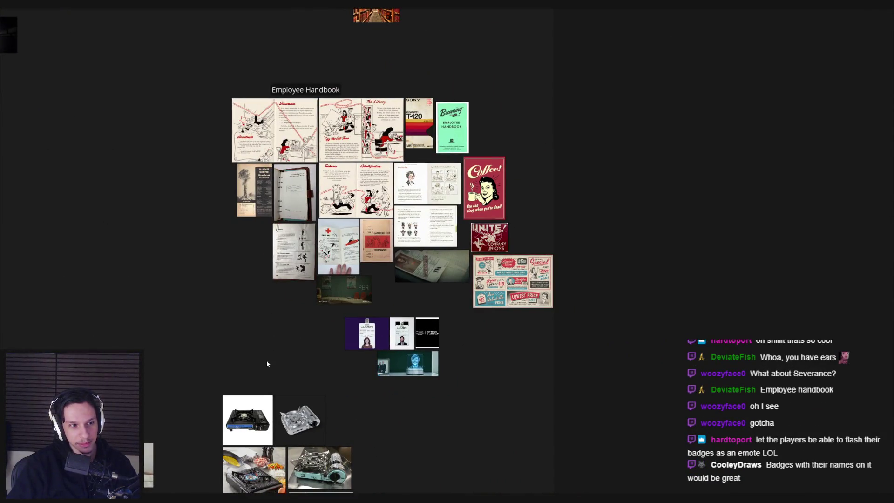
pyautogui.moveTo(267, 361); pyautogui.dragTo(398, 337, button='middle')
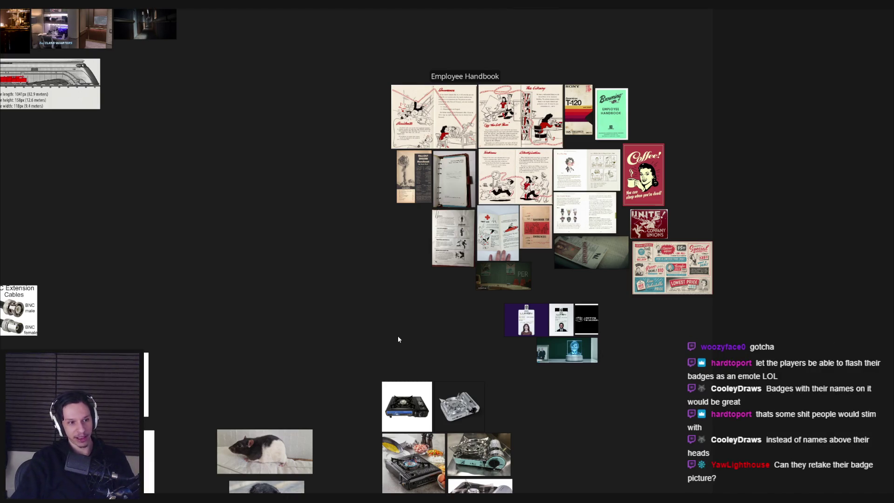
pyautogui.moveTo(397, 336); pyautogui.dragTo(383, 299, button='middle')
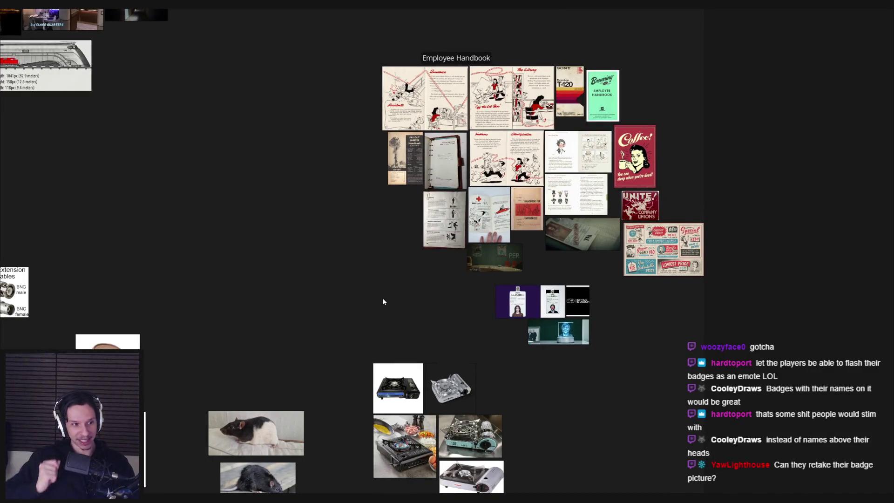
pyautogui.scroll(10, 460, 312)
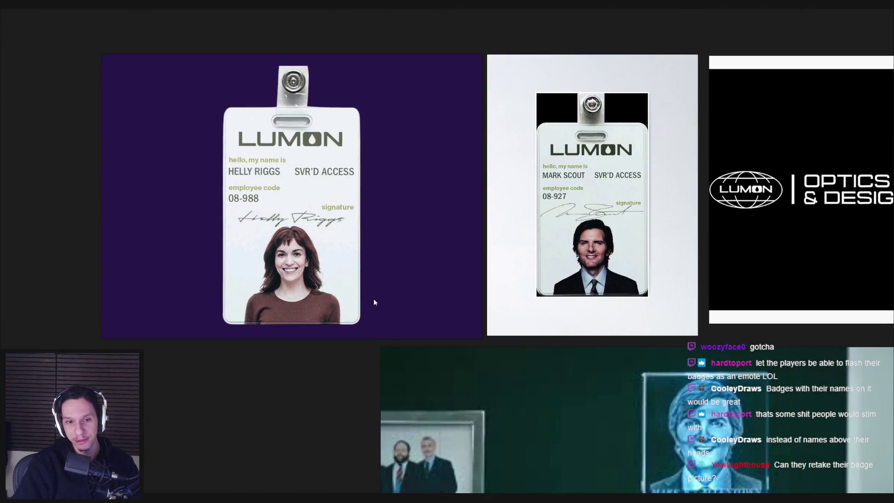
pyautogui.scroll(-3, 364, 304)
pyautogui.scroll(8, 517, 259)
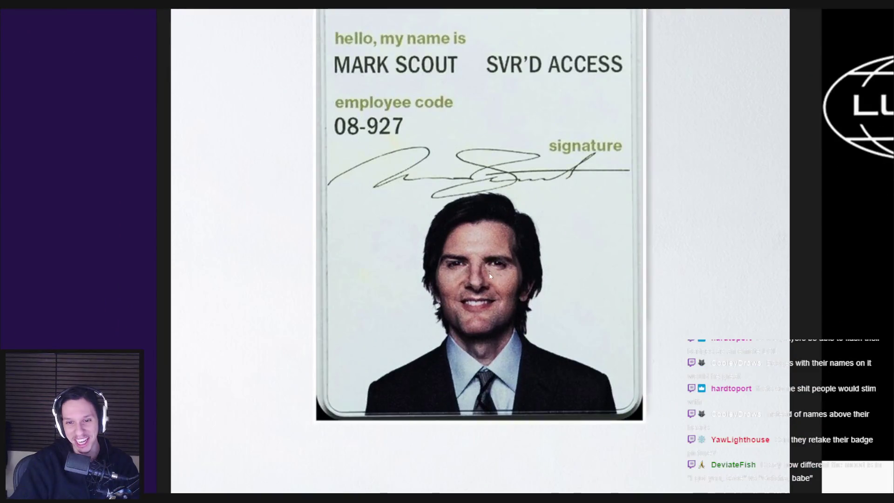
pyautogui.scroll(-5, 484, 300)
pyautogui.scroll(-10, 484, 301)
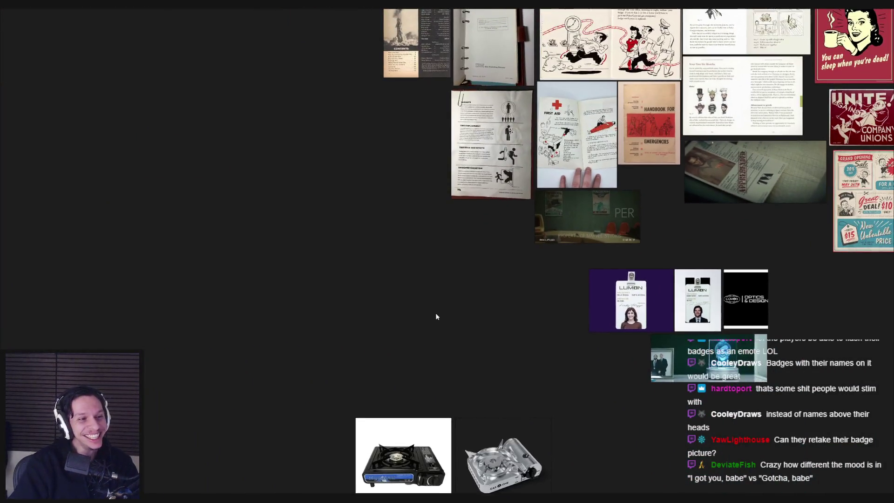
pyautogui.scroll(10, 366, 322)
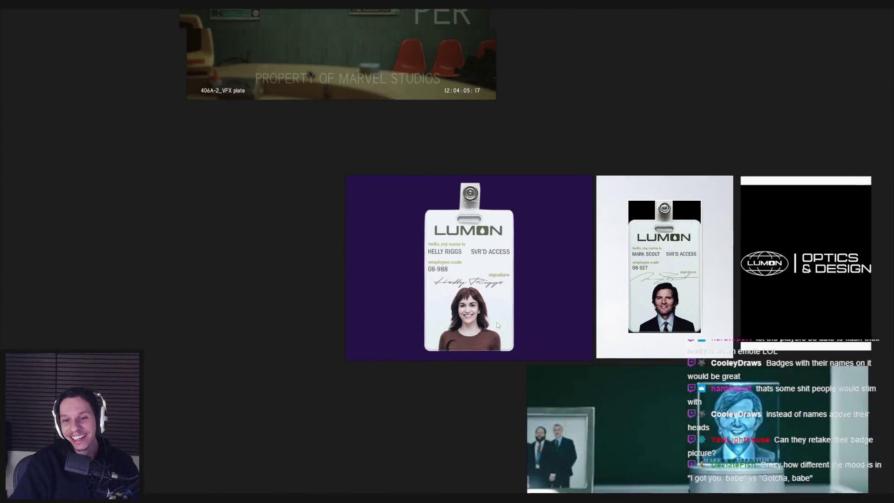
pyautogui.scroll(4, 534, 408)
pyautogui.scroll(-5, 330, 301)
pyautogui.scroll(-5, 330, 302)
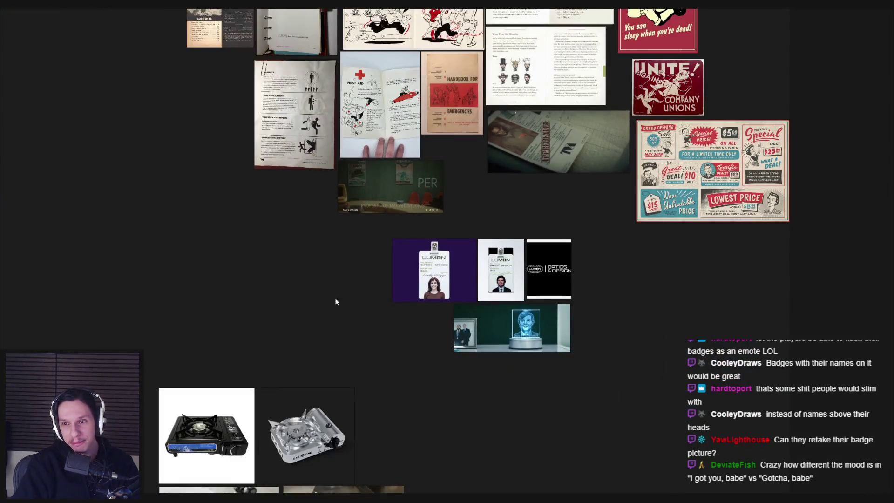
pyautogui.scroll(8, 514, 393)
pyautogui.scroll(3, 500, 363)
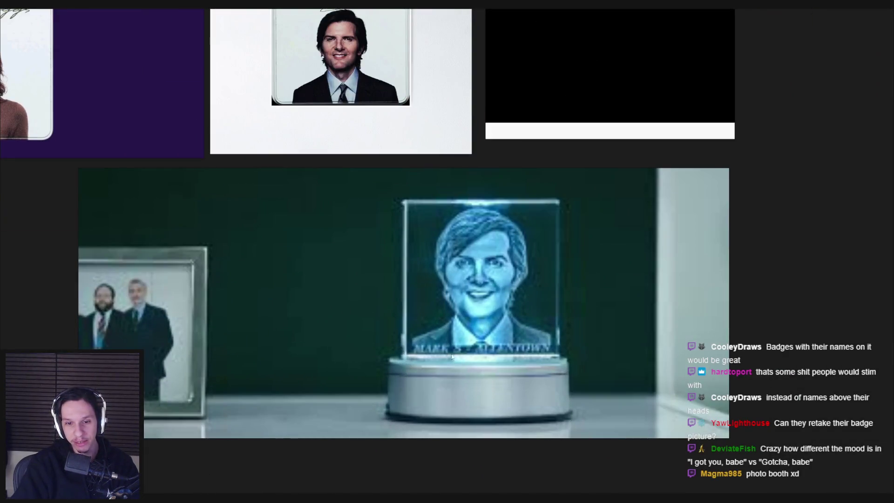
pyautogui.scroll(-5, 410, 290)
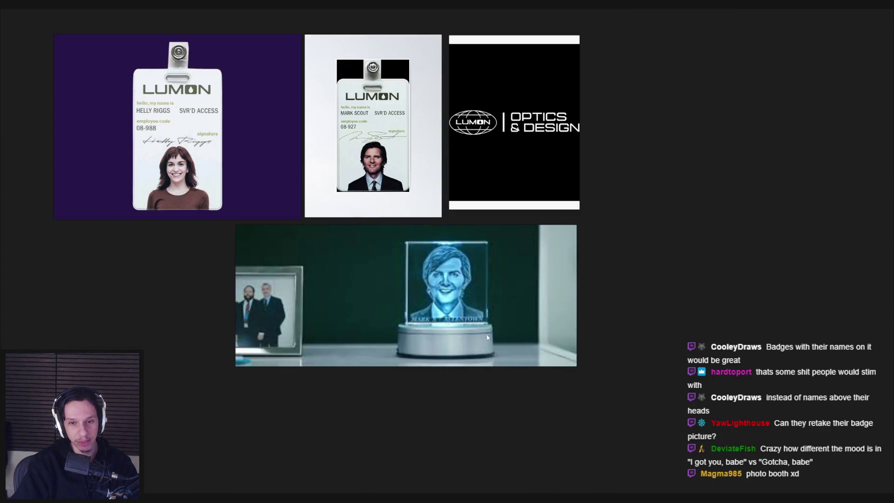
pyautogui.scroll(-3, 335, 383)
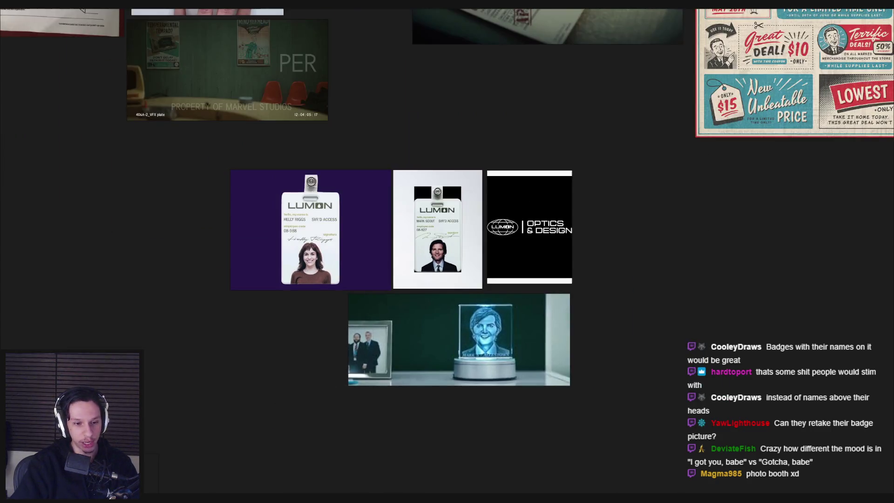
pyautogui.hotkey('alt', 'Tab')
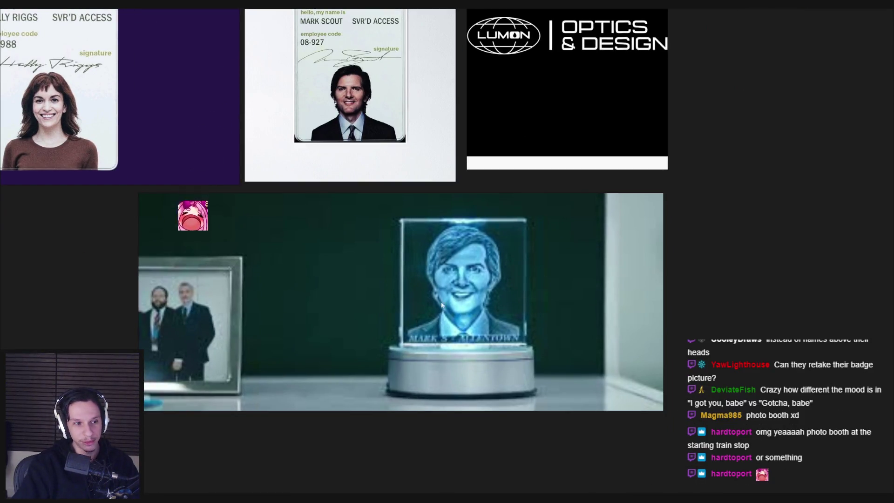
pyautogui.scroll(-5, 355, 316)
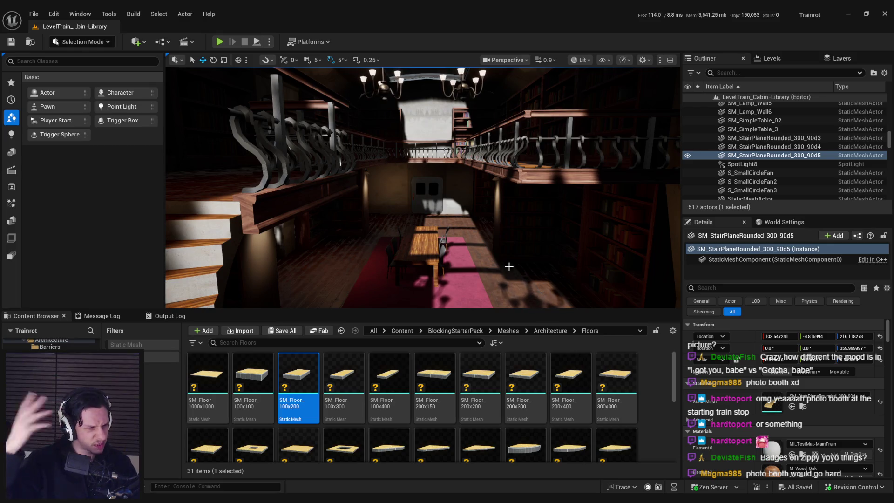
# Fly the viewport around the library car, its spiral staircase and up close to the carriage door.
pyautogui.moveTo(508, 266)
pyautogui.mouseDown(button='right')
pyautogui.moveTo(465, 268)
pyautogui.moveTo(466, 253)
pyautogui.moveTo(480, 284)
pyautogui.moveTo(572, 263)
pyautogui.moveTo(535, 265)
pyautogui.moveTo(470, 249)
pyautogui.mouseUp(button='right')
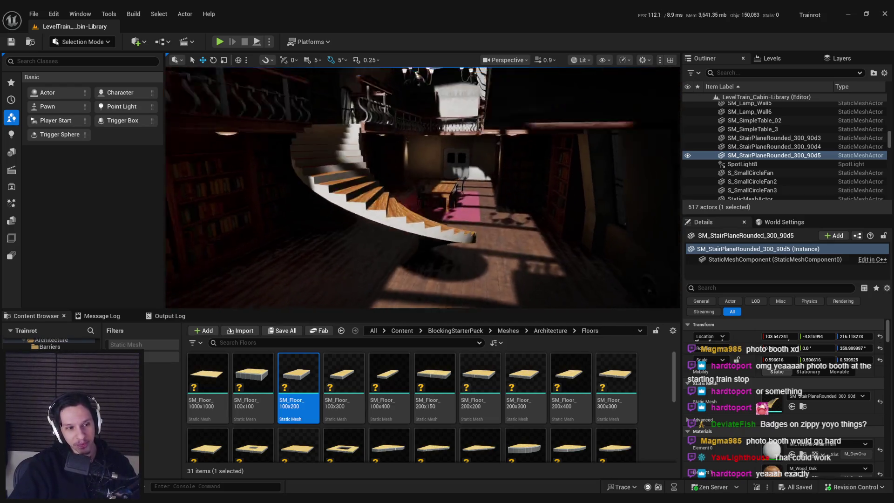
pyautogui.moveTo(549, 251); pyautogui.dragTo(548, 215, button='right')
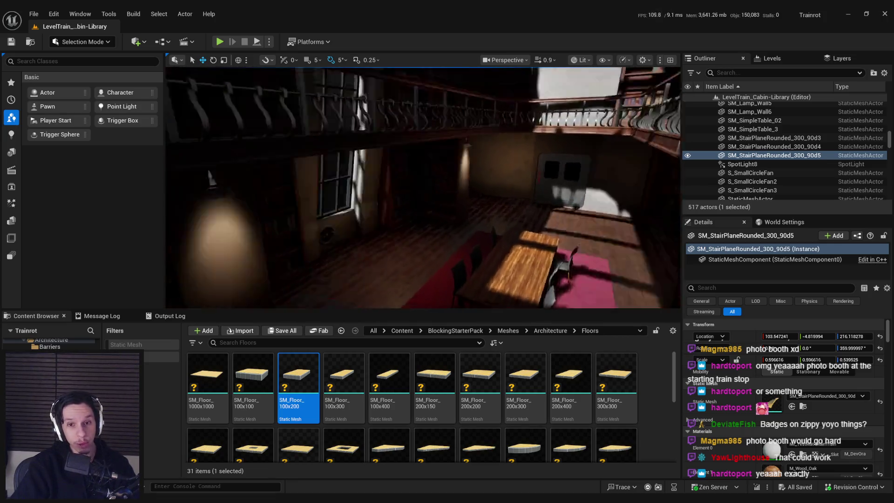
pyautogui.moveTo(548, 215); pyautogui.dragTo(535, 196, button='right')
pyautogui.moveTo(557, 224); pyautogui.dragTo(554, 219, button='right')
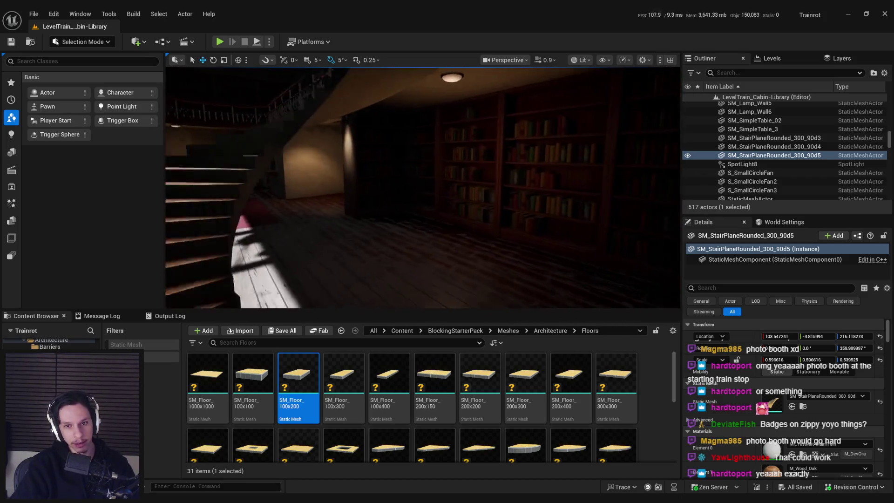
pyautogui.moveTo(553, 219)
pyautogui.mouseDown(button='right')
pyautogui.moveTo(569, 228)
pyautogui.moveTo(591, 223)
pyautogui.mouseUp(button='right')
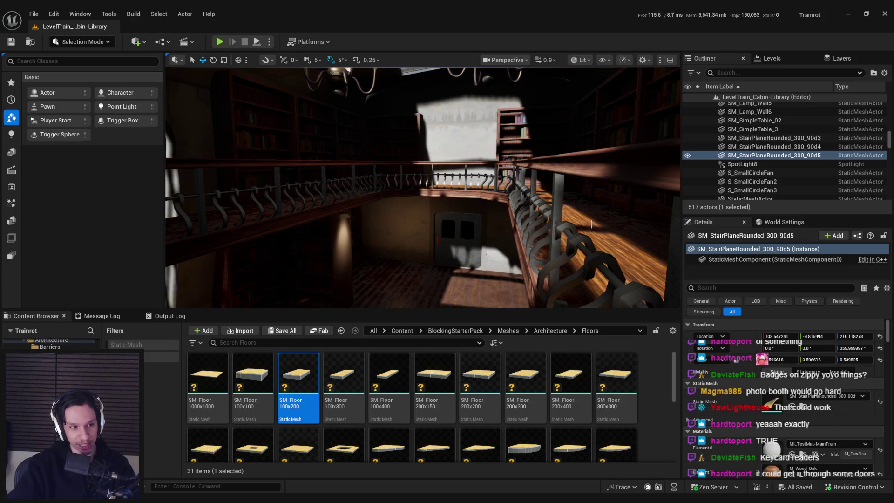
pyautogui.moveTo(592, 224)
pyautogui.mouseDown(button='right')
pyautogui.moveTo(485, 186)
pyautogui.moveTo(403, 260)
pyautogui.mouseUp(button='right')
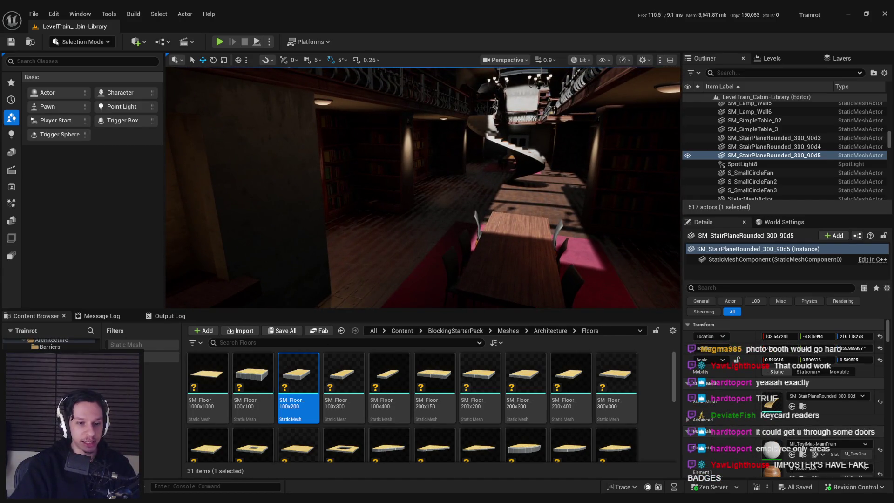
pyautogui.hotkey('alt', 'Tab')
pyautogui.scroll(3, 628, 354)
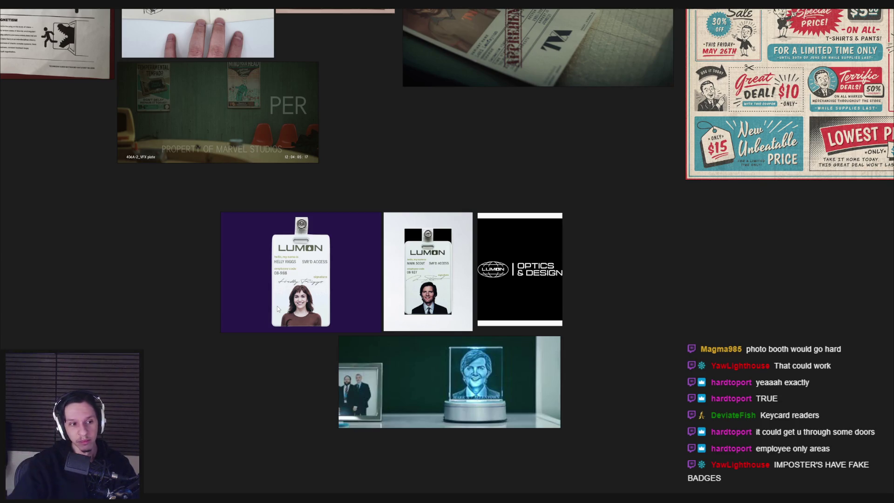
# Leave the Lumon badge references in PureRef and go back to the Unreal editor.
pyautogui.hotkey('alt', 'Tab')
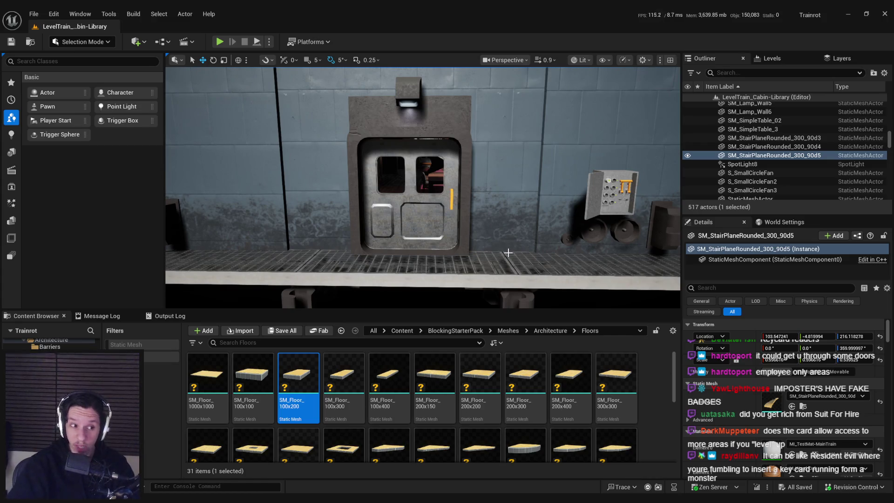
# Fly the camera through the library past the straight staircase to face the grey door.
pyautogui.scroll(15, 508, 253)
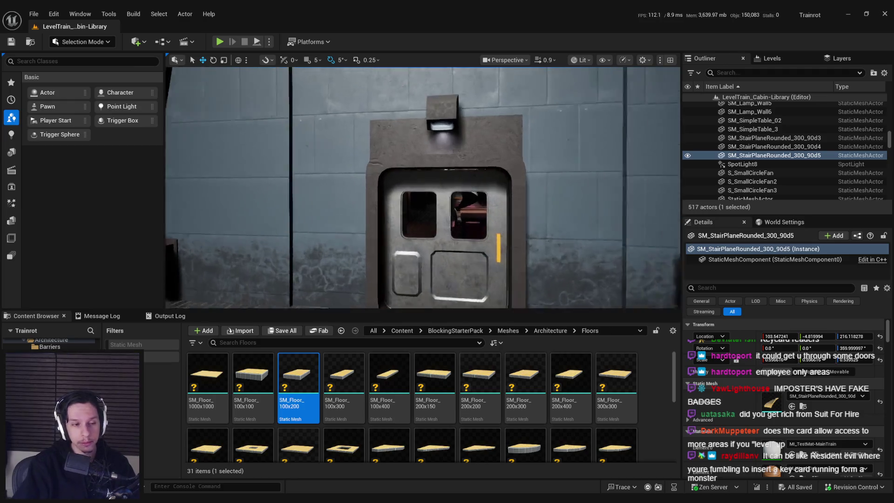
pyautogui.moveTo(508, 252); pyautogui.dragTo(486, 252, button='right')
pyautogui.moveTo(543, 212); pyautogui.dragTo(543, 211, button='right')
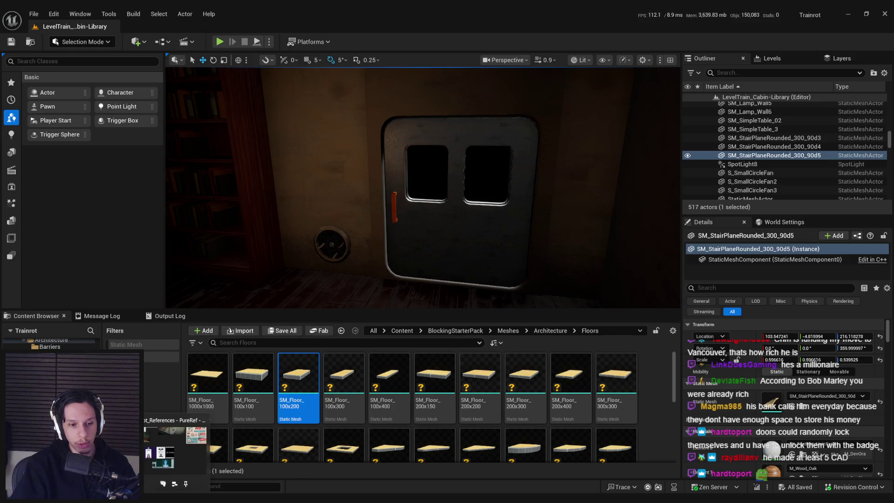
pyautogui.hotkey('alt', 'Tab')
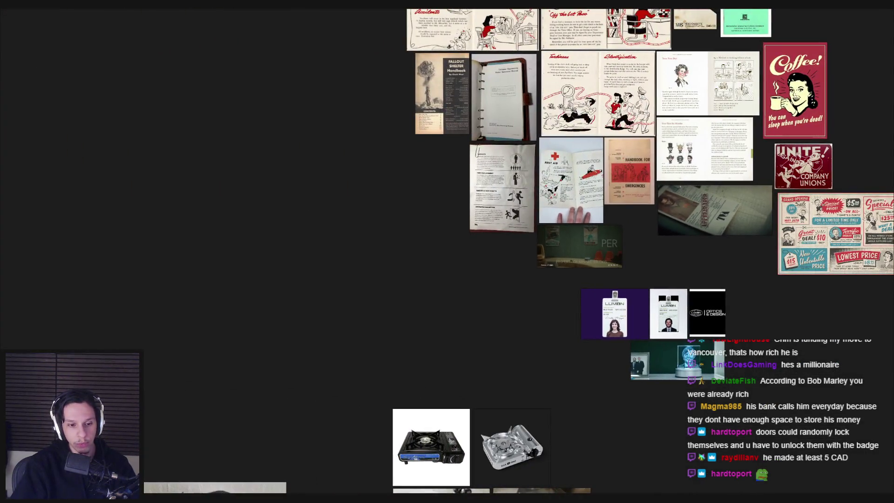
# Open Notion's Maintenance Tasks page from Trainrot and scroll down to the Door Jam (Tier 2) task.
pyautogui.hotkey('alt', 'Tab')
pyautogui.hotkey('alt', 'Tab')
pyautogui.scroll(5, 330, 340)
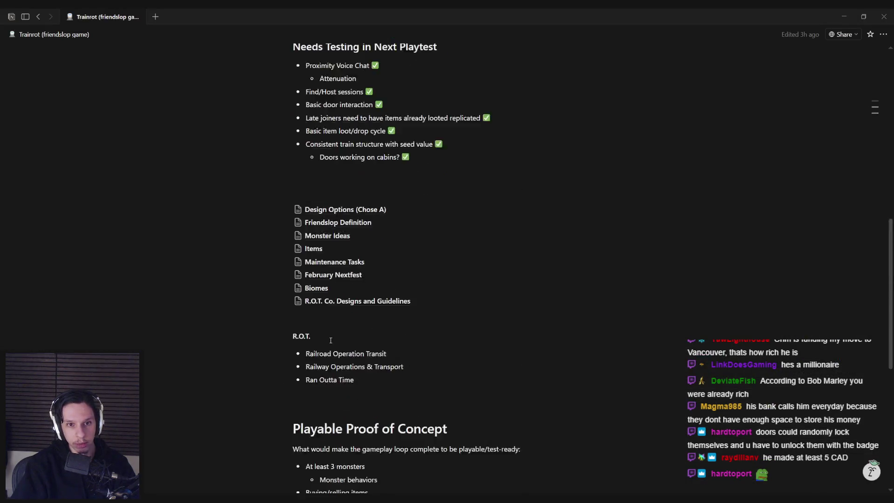
pyautogui.scroll(1, 330, 340)
pyautogui.click(324, 308)
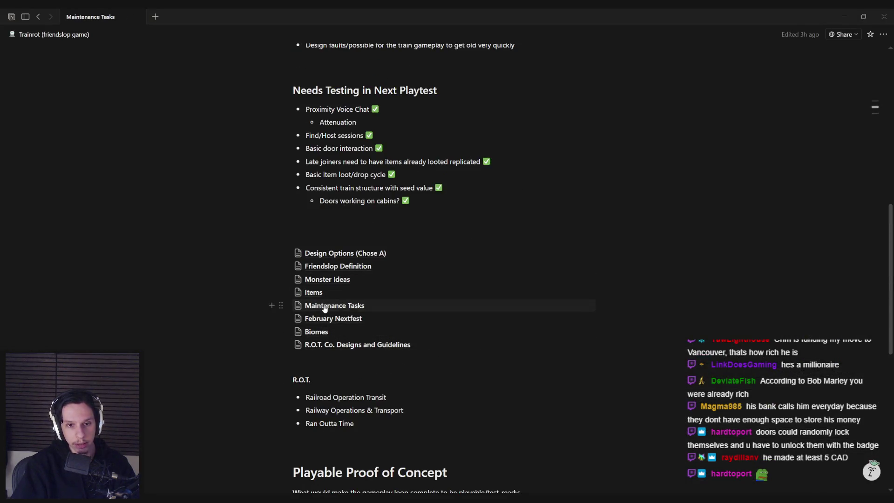
pyautogui.scroll(-10, 320, 324)
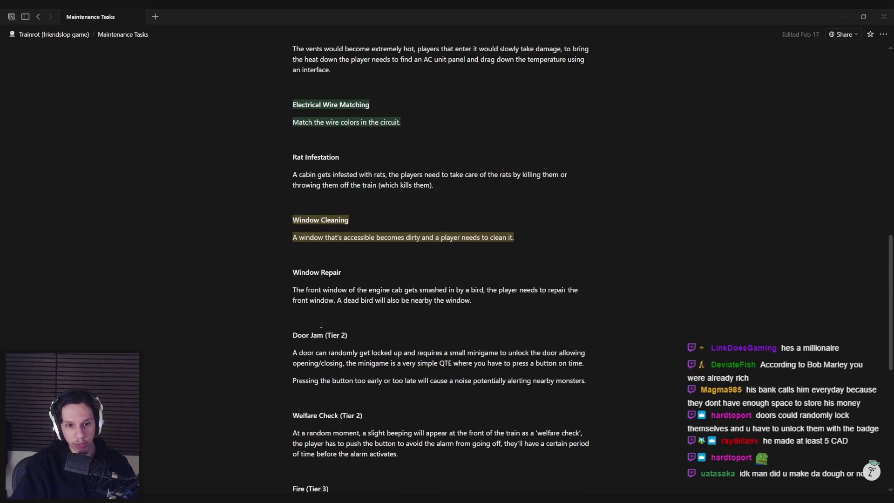
pyautogui.scroll(-1, 321, 324)
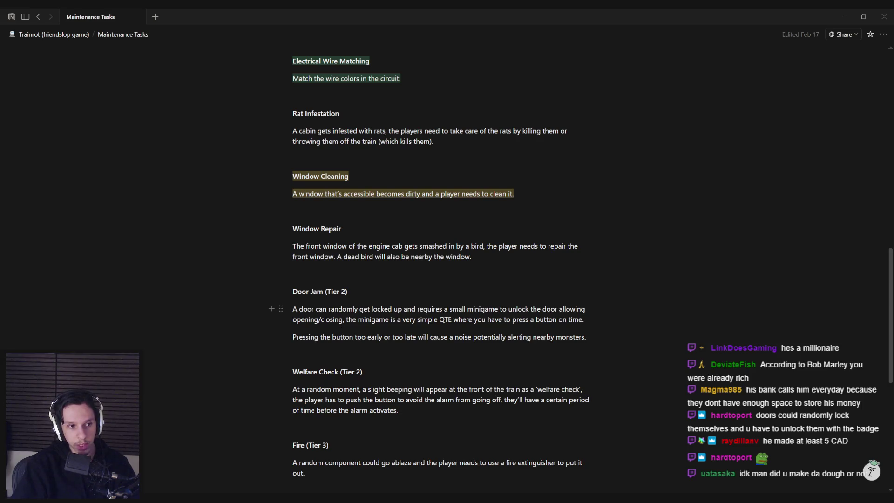
pyautogui.hotkey('alt', 'Tab')
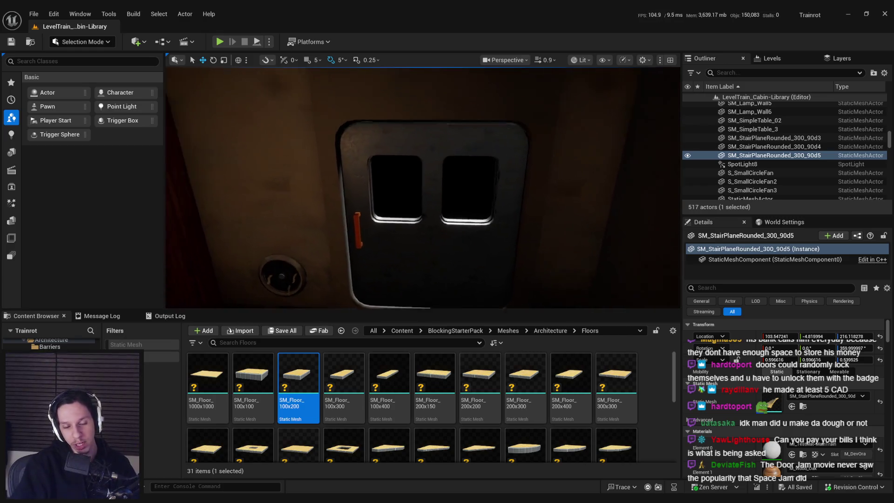
# Jump the Content Browser to the Content breadcrumb, focus the staircase with F, and fly up to the balcony railing.
pyautogui.click(405, 331)
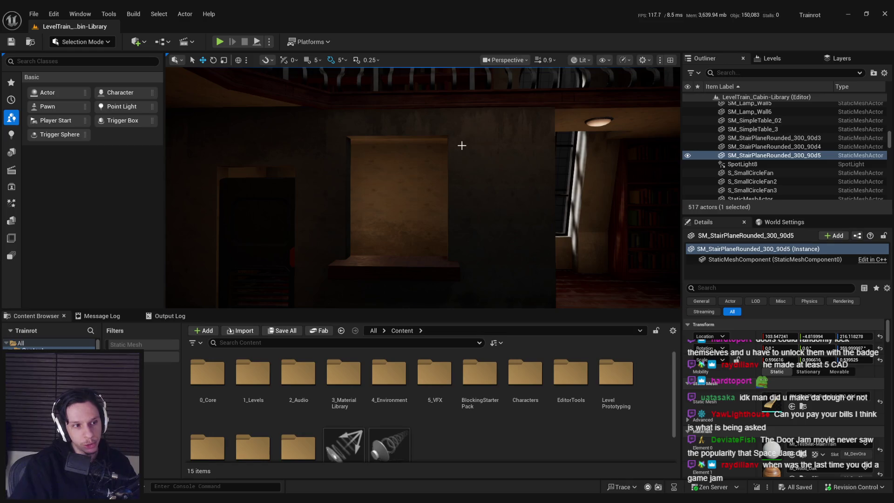
pyautogui.moveTo(460, 156); pyautogui.dragTo(488, 156, button='right')
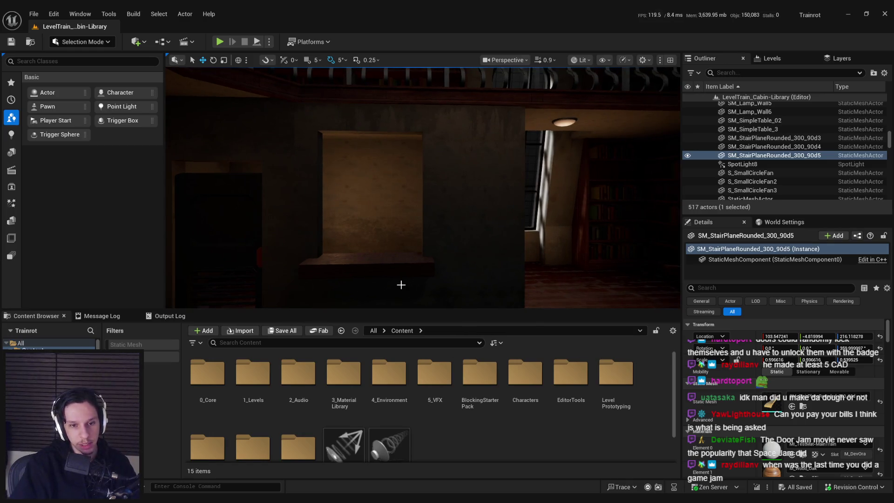
pyautogui.press('f')
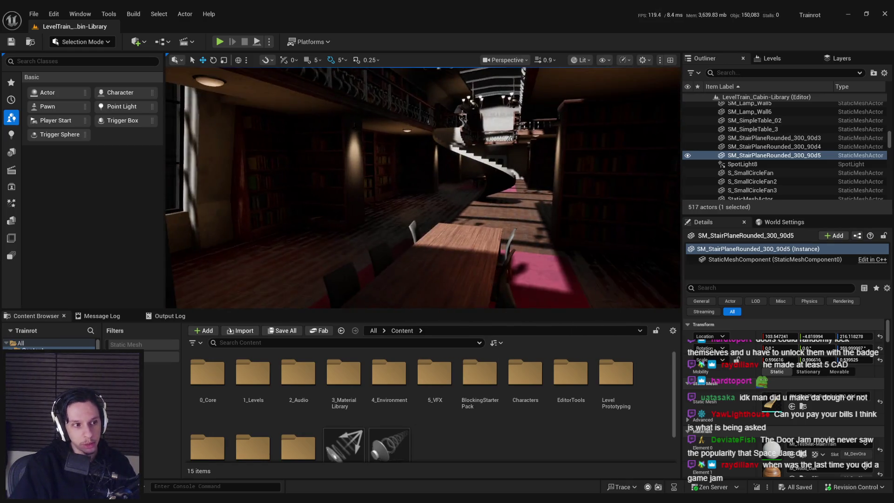
pyautogui.moveTo(405, 245)
pyautogui.mouseDown(button='right')
pyautogui.moveTo(421, 230)
pyautogui.moveTo(493, 230)
pyautogui.moveTo(437, 232)
pyautogui.moveTo(465, 233)
pyautogui.moveTo(445, 232)
pyautogui.mouseUp(button='right')
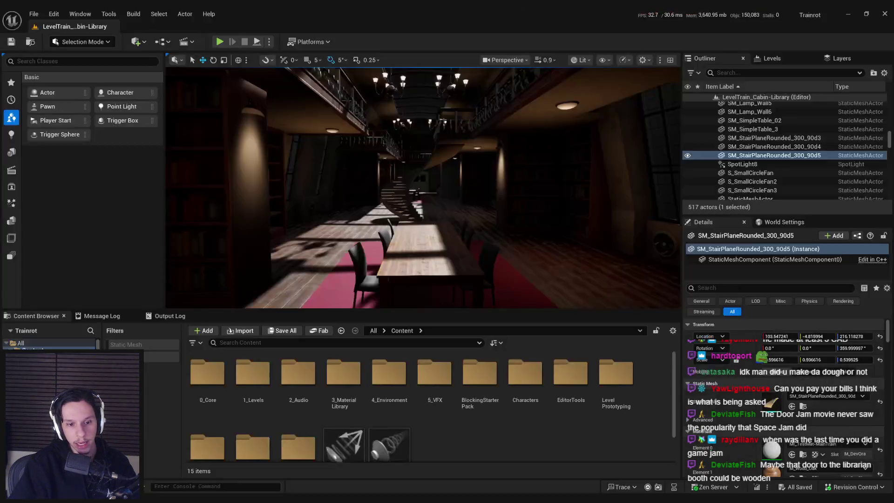
pyautogui.hotkey('alt', 'Tab')
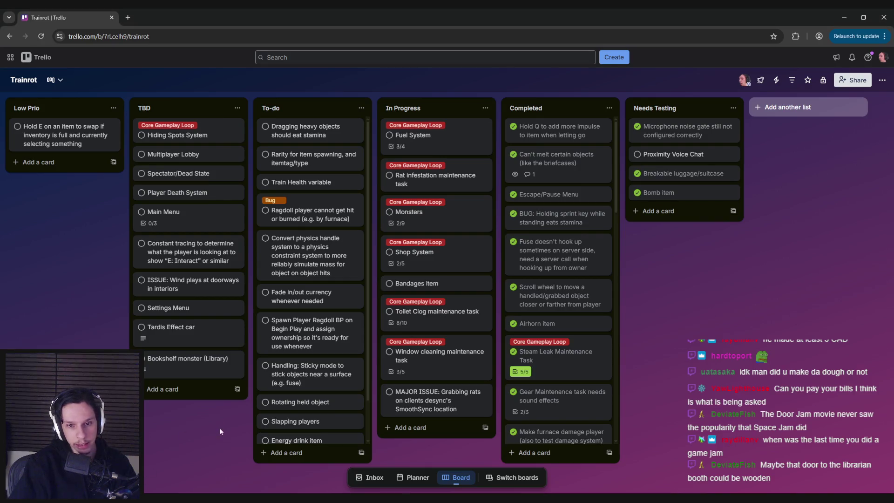
# Add a 'Library car' card to the In Progress list and open it.
pyautogui.click(422, 435)
pyautogui.write('Librar')
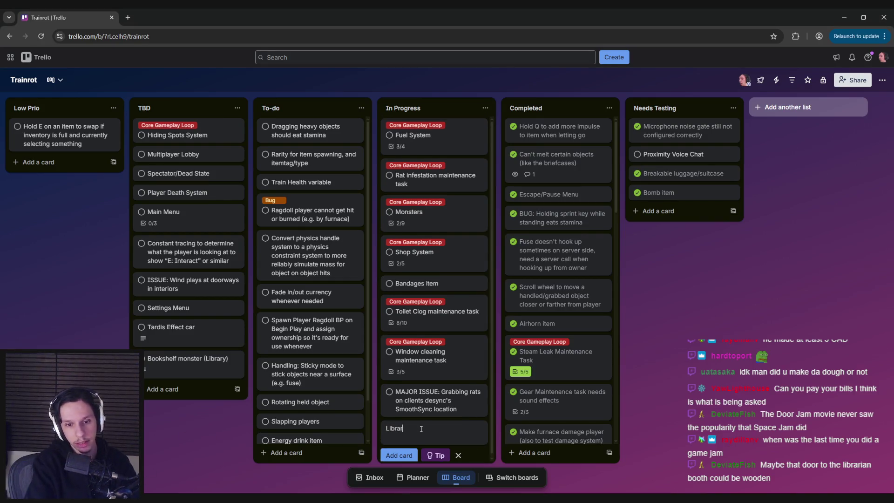
pyautogui.press('Return')
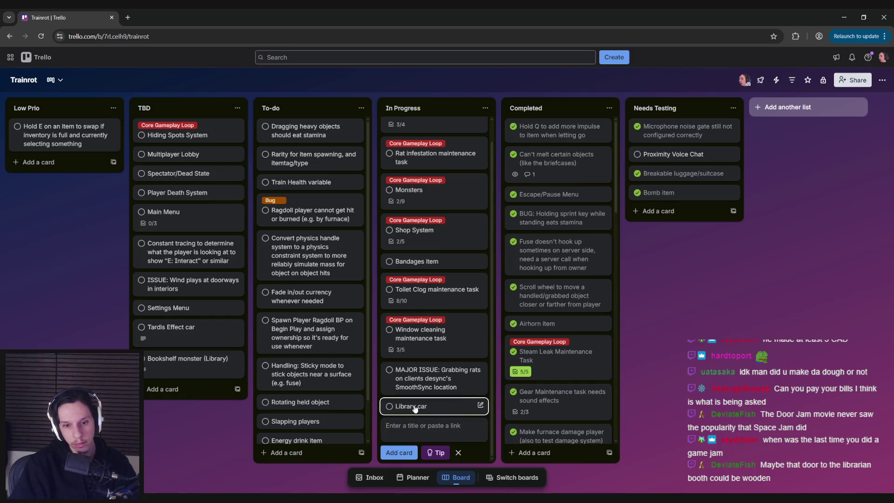
pyautogui.click(412, 406)
# Give the card a checklist: Table Lamp, Staircase, Loose papers, Vertical stacked books (3 variants).
pyautogui.click(365, 134)
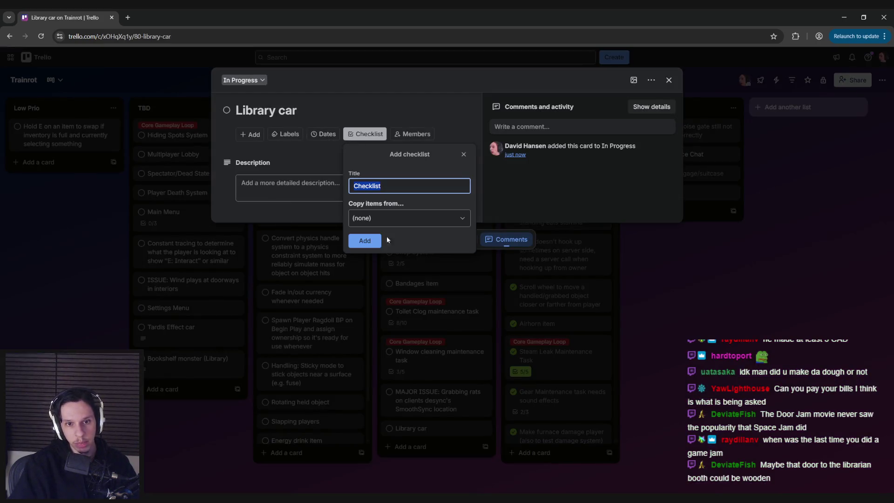
pyautogui.click(362, 239)
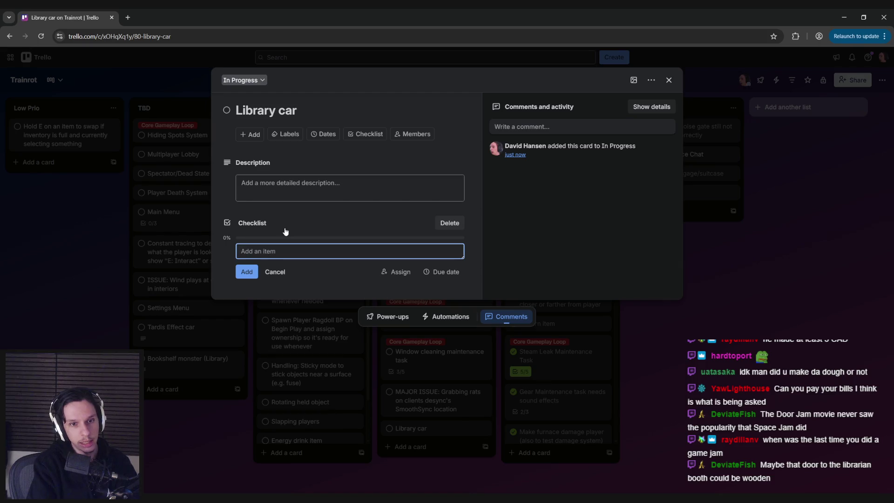
pyautogui.write('Table Lamp')
pyautogui.press('Return')
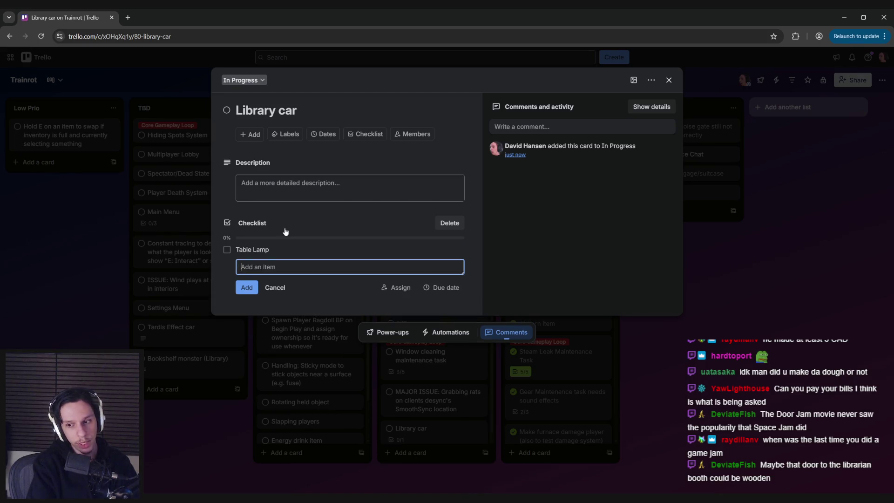
pyautogui.write('Staircase')
pyautogui.press('Return')
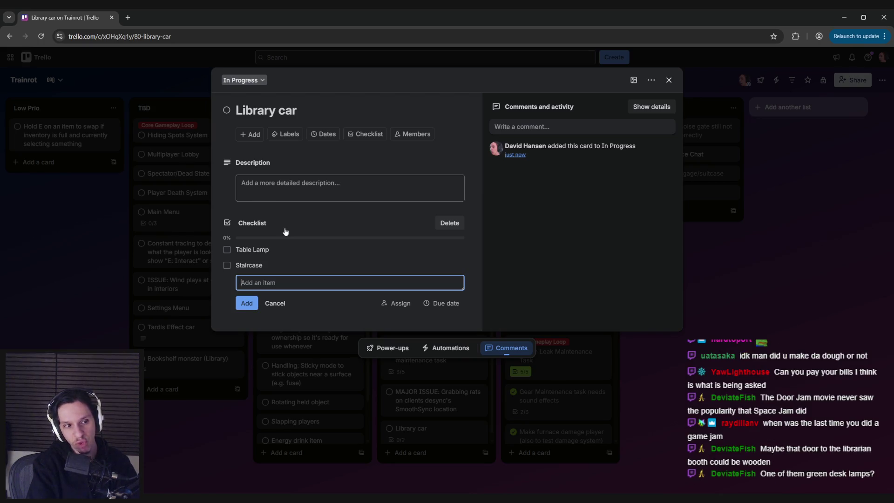
pyautogui.write('Loose papers')
pyautogui.press('Return')
pyautogui.write('Vertical stacked books (3')
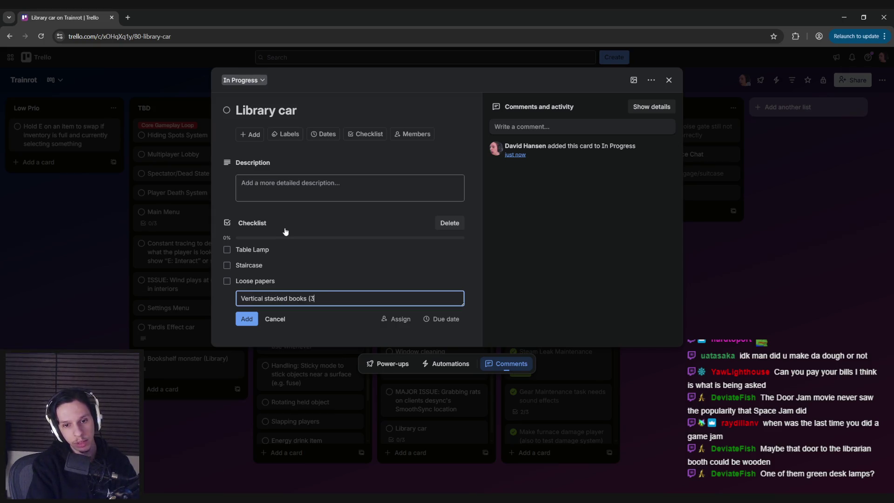
pyautogui.press('Return')
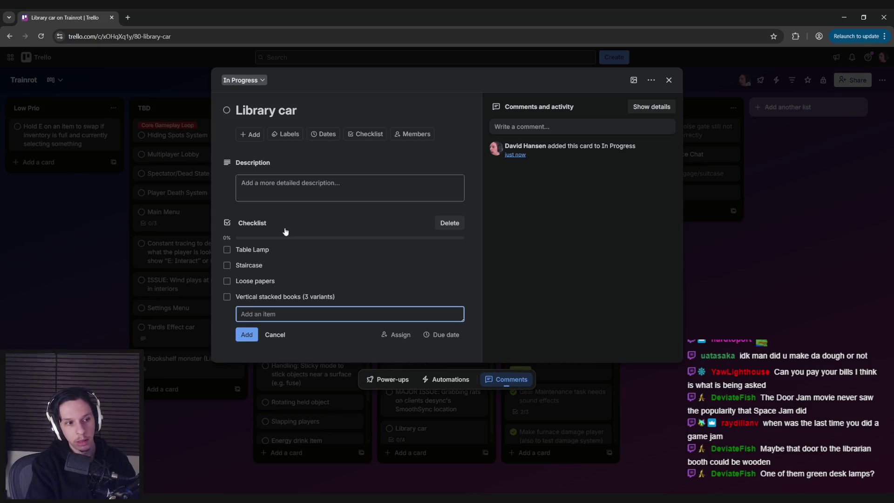
pyautogui.hotkey('alt', 'Tab')
pyautogui.hotkey('alt', 'Tab')
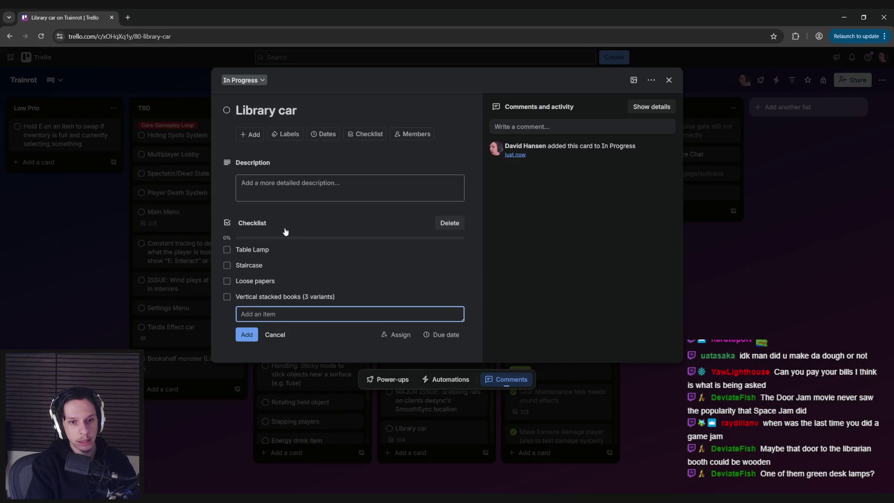
pyautogui.hotkey('alt', 'Tab')
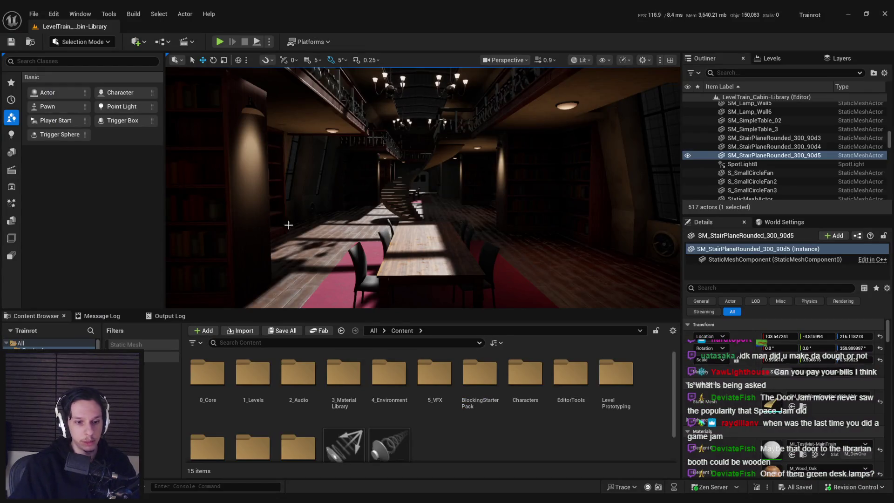
pyautogui.hotkey('alt', 'Tab')
# Zoom around the Library Car reference photos, then bring up the book-drop slot image.
pyautogui.scroll(-5, 339, 293)
pyautogui.scroll(5, 518, 412)
pyautogui.scroll(-2, 650, 284)
pyautogui.scroll(-3, 465, 341)
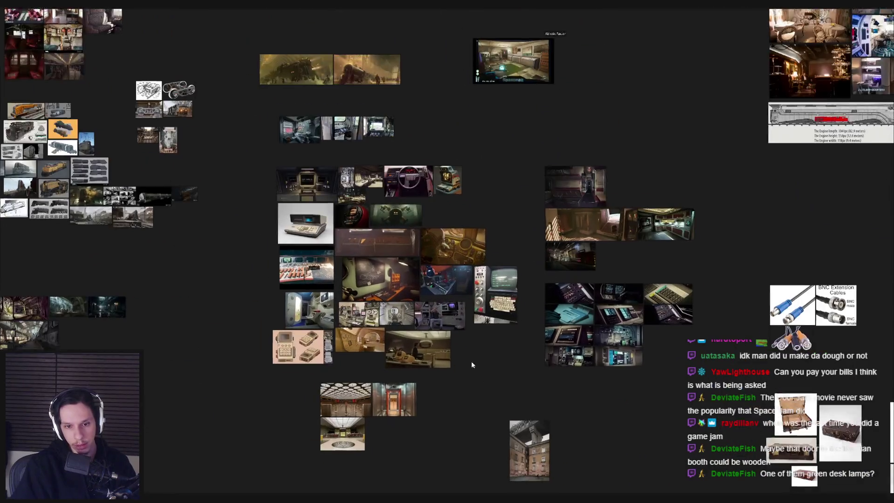
pyautogui.scroll(3, 482, 268)
pyautogui.scroll(-3, 481, 268)
pyautogui.scroll(5, 663, 253)
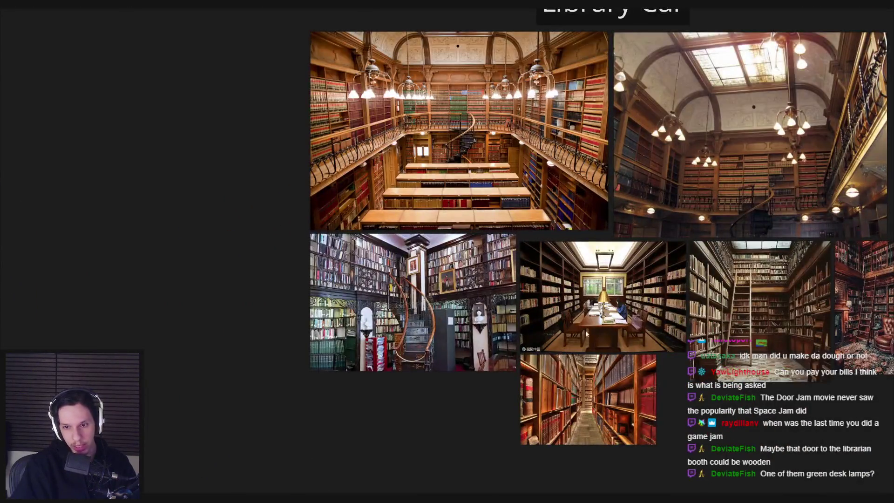
pyautogui.scroll(5, 587, 334)
pyautogui.scroll(-5, 606, 246)
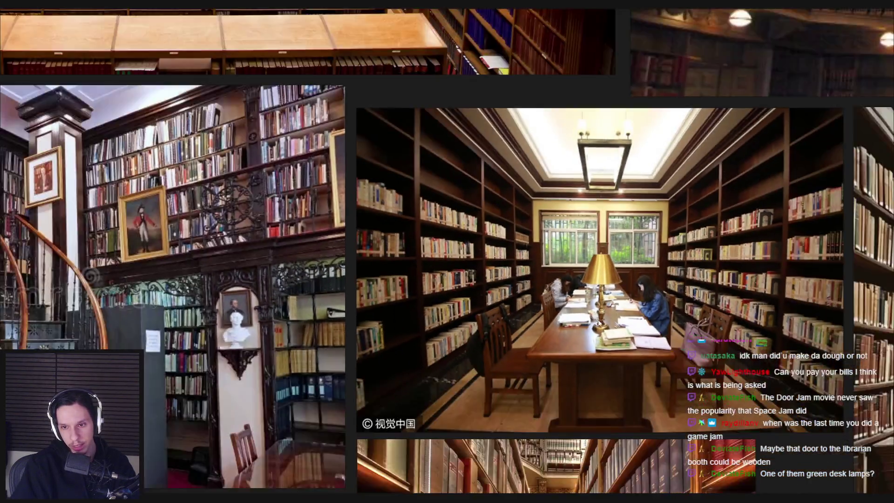
pyautogui.scroll(3, 325, 398)
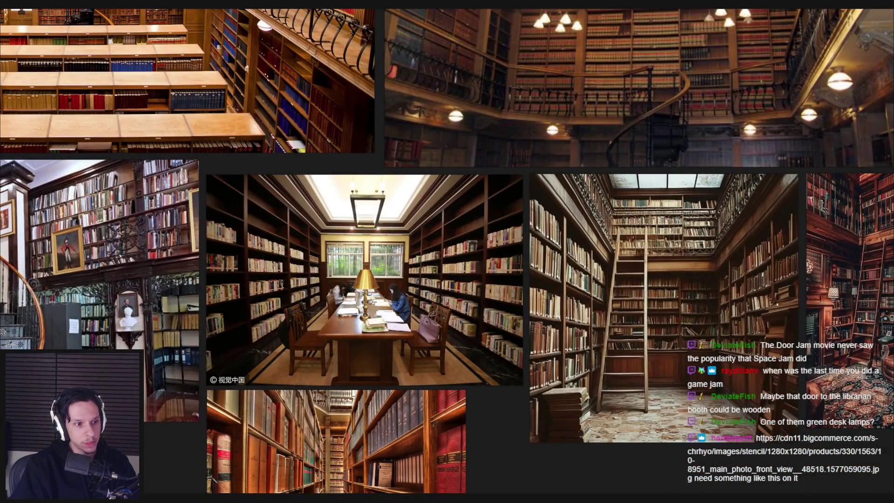
pyautogui.hotkey('alt', 'Tab')
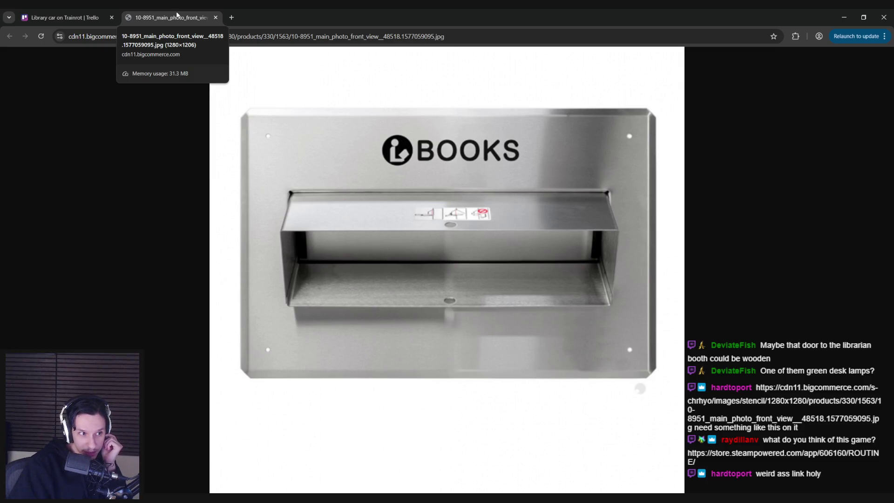
# Close the book-drop image tab and load the ROUTINE Steam store page from the pasted link.
pyautogui.middleClick(177, 16)
pyautogui.hotkey('ctrl', 't')
pyautogui.write('store.steampowered.com/app/606160/ROUTINE/')
pyautogui.press('Return')
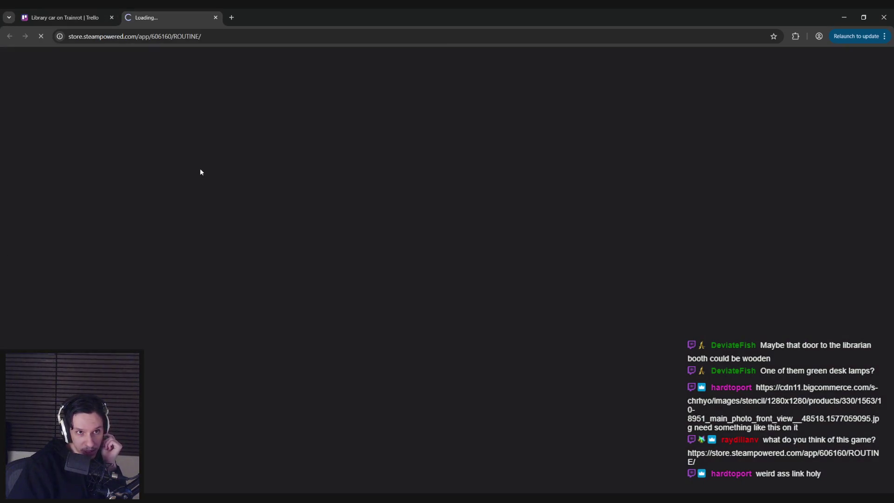
# Browse ROUTINE's screenshots full-size, from the fourth through past the moon landscape.
pyautogui.click(368, 376)
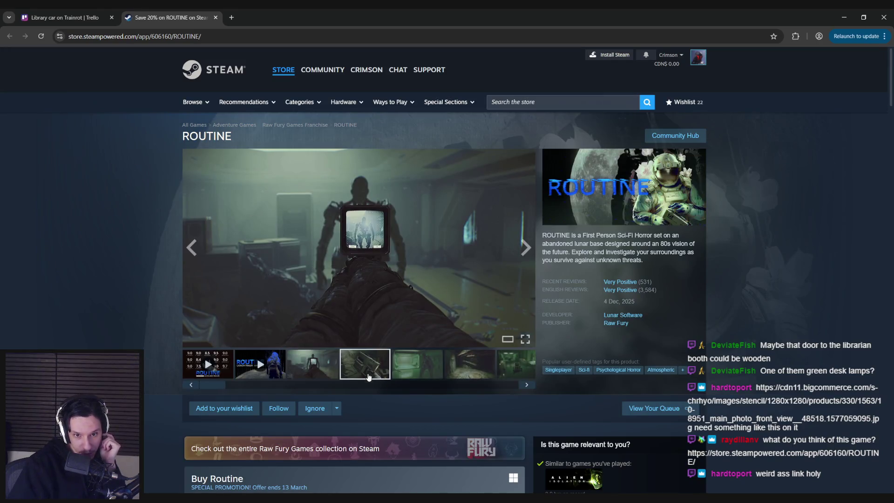
pyautogui.click(524, 248)
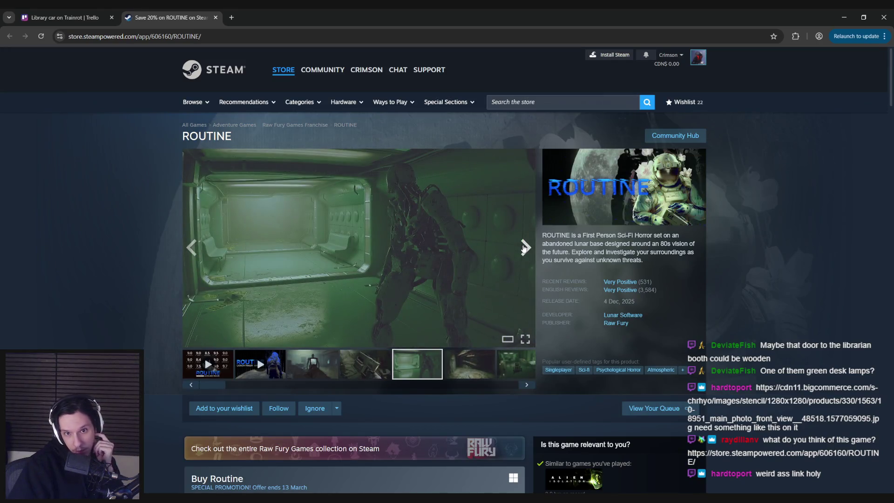
pyautogui.click(524, 247)
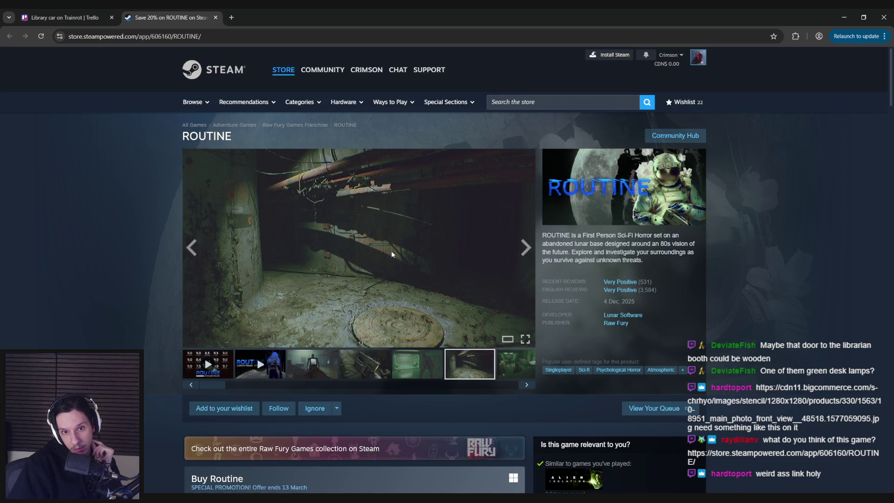
pyautogui.click(392, 254)
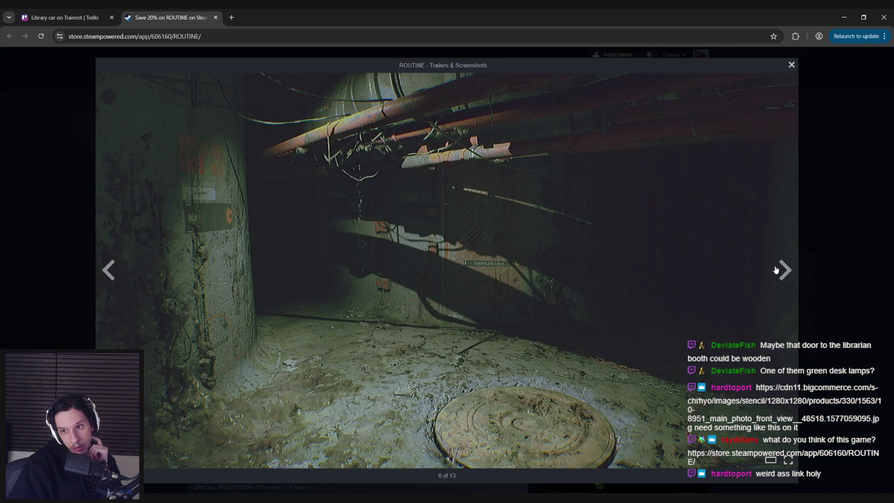
pyautogui.click(782, 270)
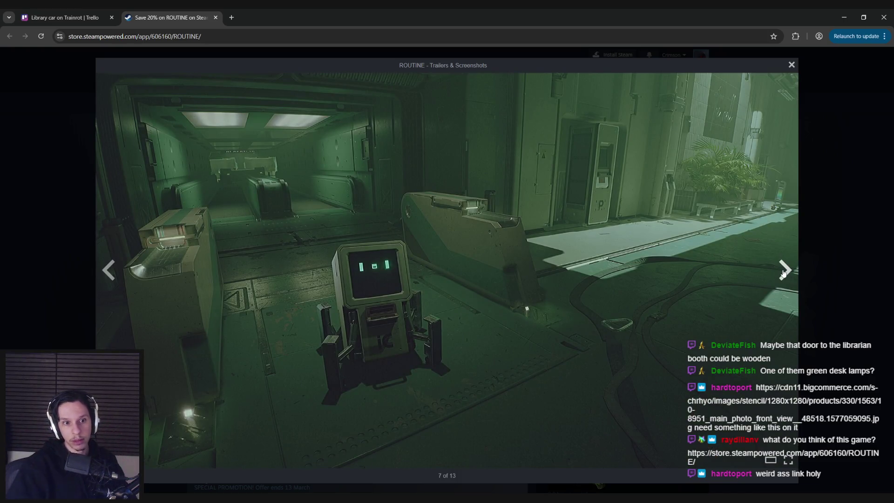
pyautogui.click(783, 272)
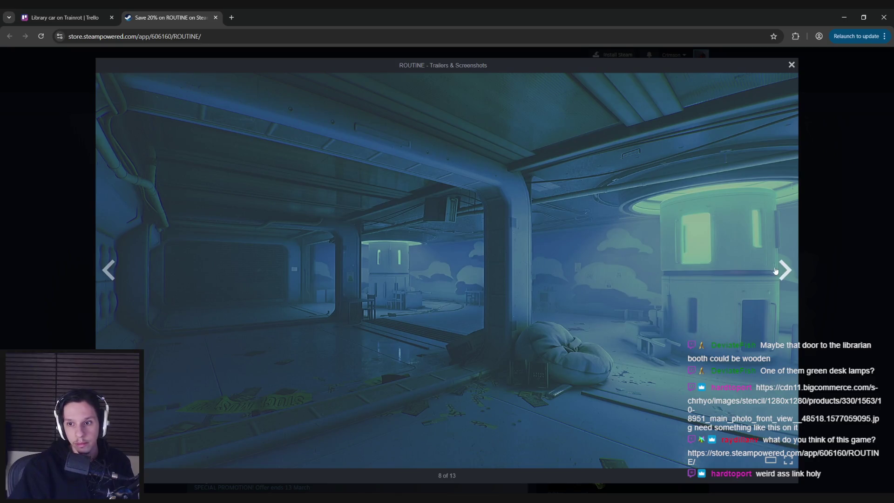
pyautogui.click(777, 271)
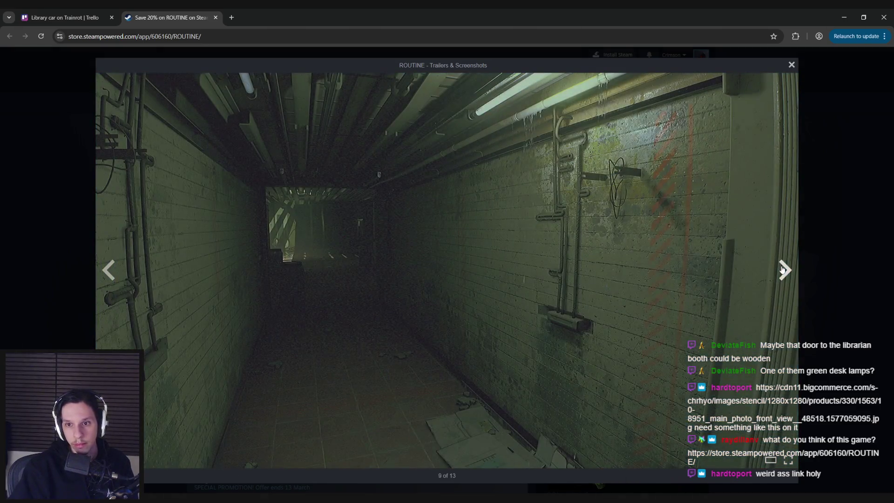
pyautogui.click(783, 271)
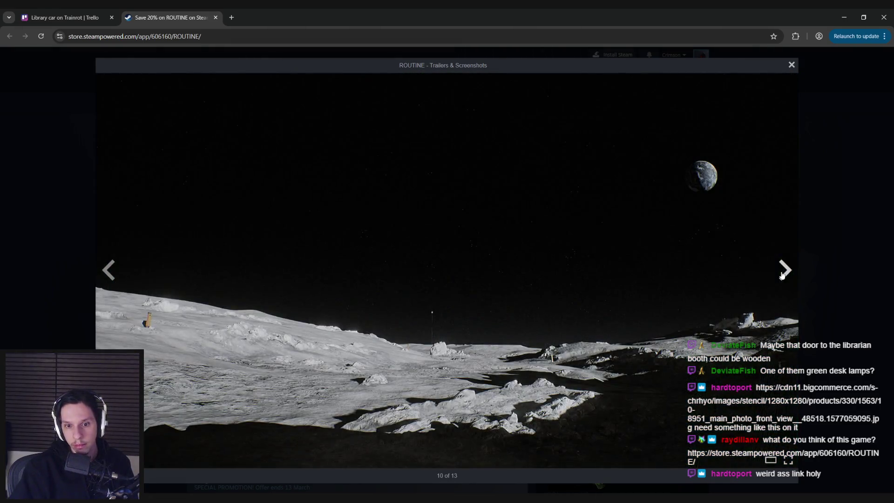
pyautogui.click(781, 275)
pyautogui.click(834, 258)
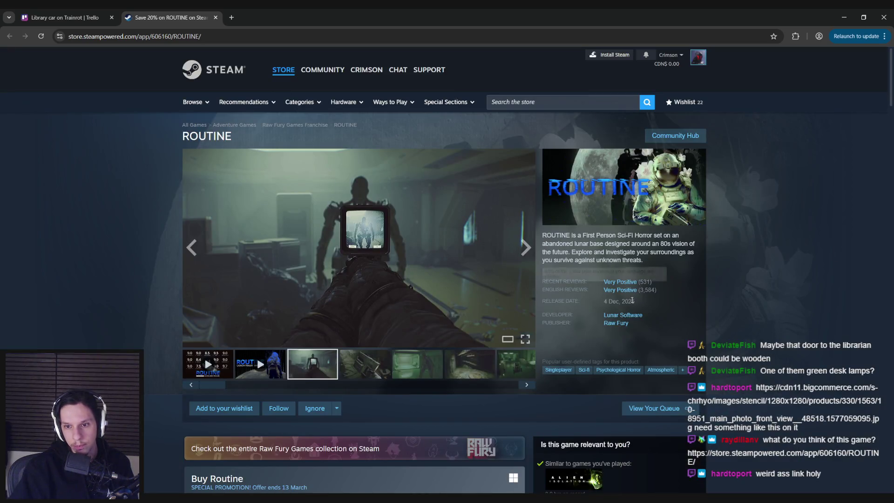
# Scroll down the ROUTINE page and go to the Total Chaos store page.
pyautogui.moveTo(626, 288)
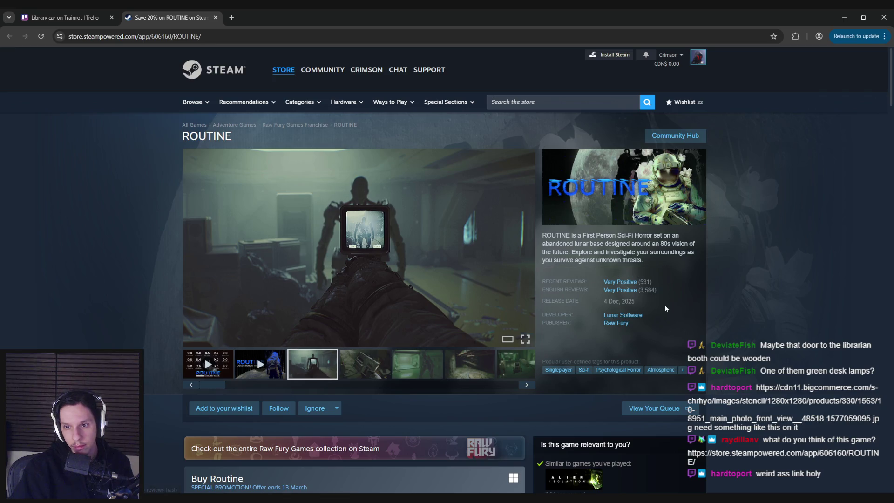
pyautogui.scroll(-5, 652, 300)
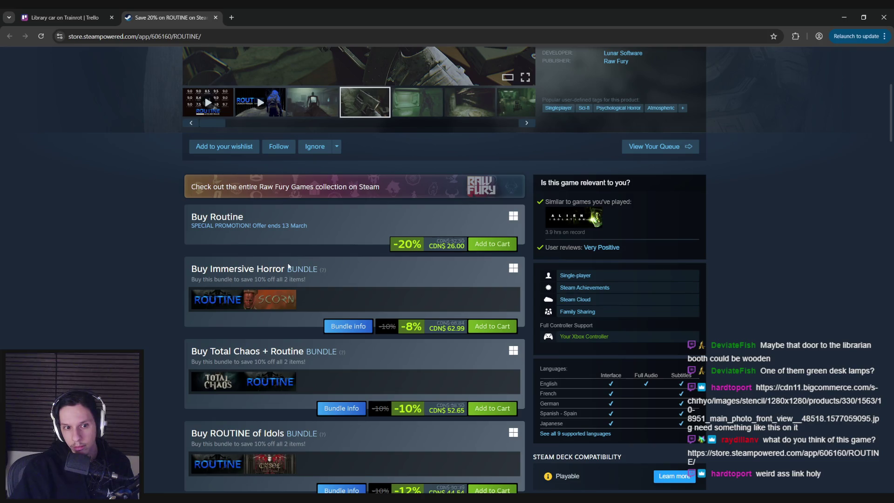
pyautogui.scroll(-1, 107, 290)
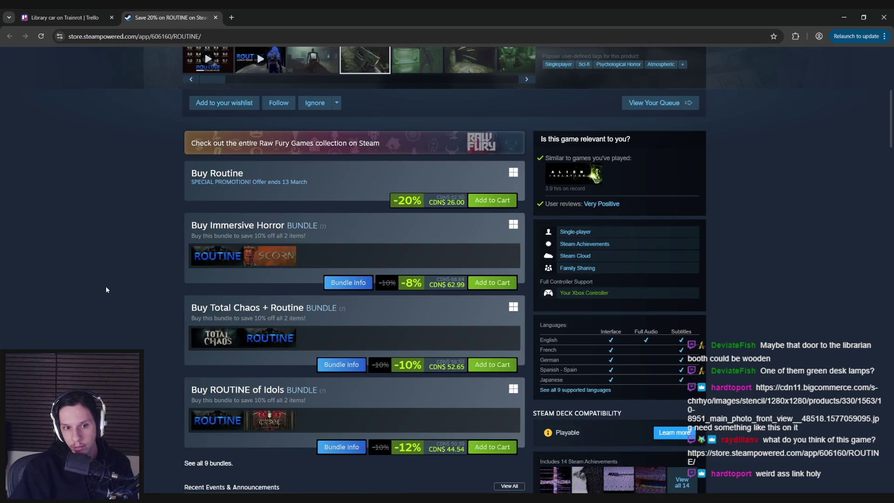
pyautogui.moveTo(210, 339)
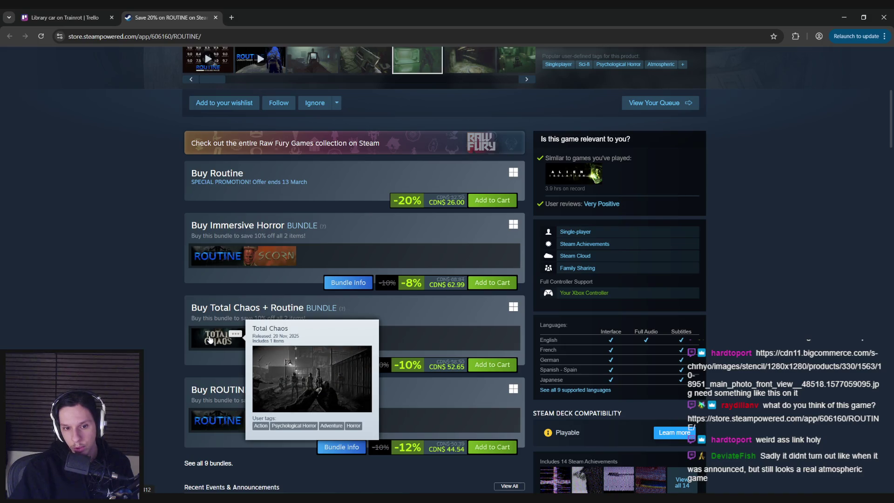
pyautogui.click(210, 339)
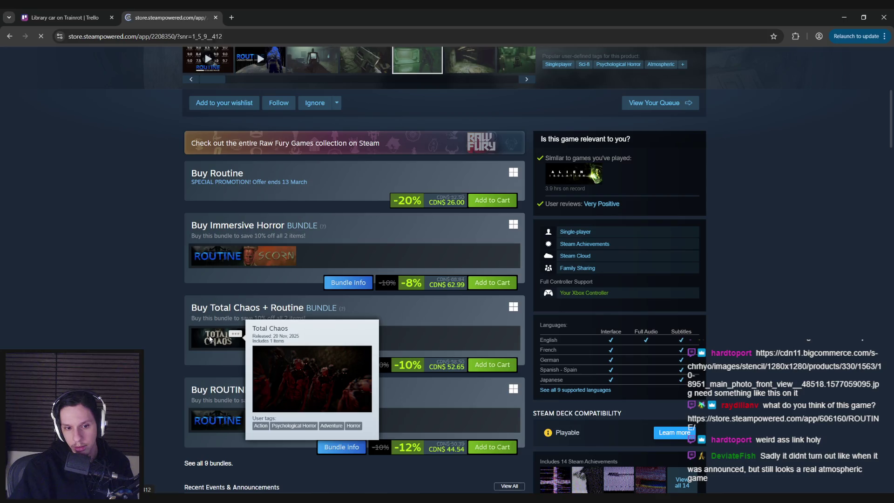
# Page through the Total Chaos screenshots past the inventory and lit room shots to the corridor.
pyautogui.click(368, 367)
pyautogui.click(421, 367)
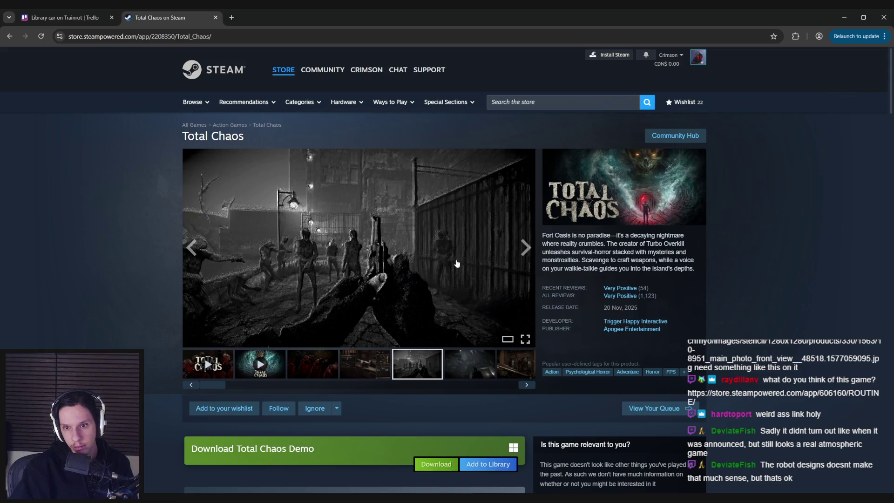
pyautogui.click(528, 250)
pyautogui.click(528, 250)
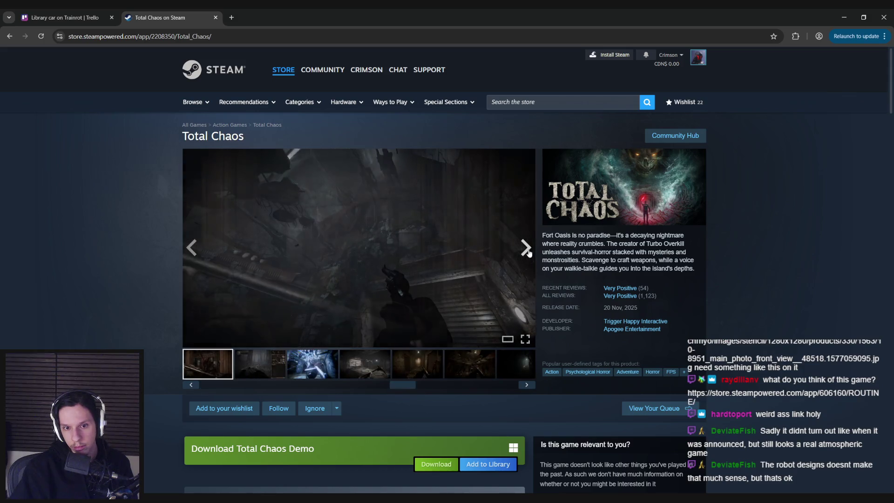
pyautogui.click(527, 250)
pyautogui.click(528, 251)
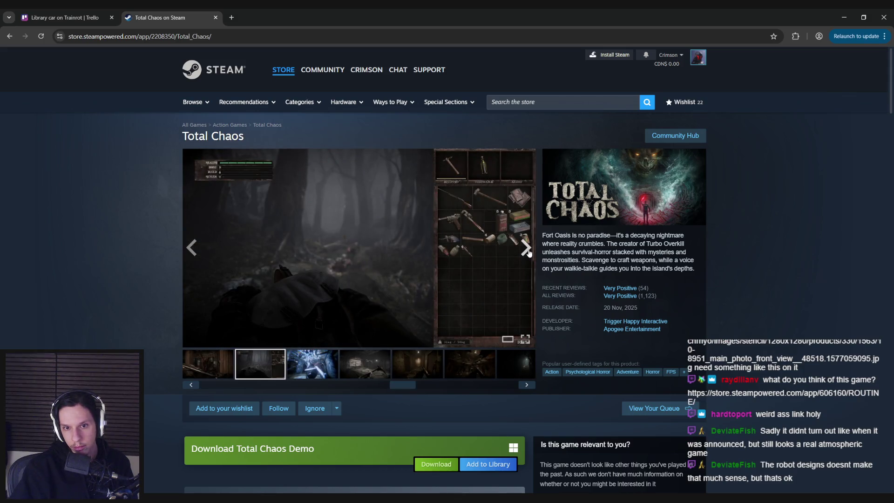
pyautogui.click(528, 252)
pyautogui.click(529, 252)
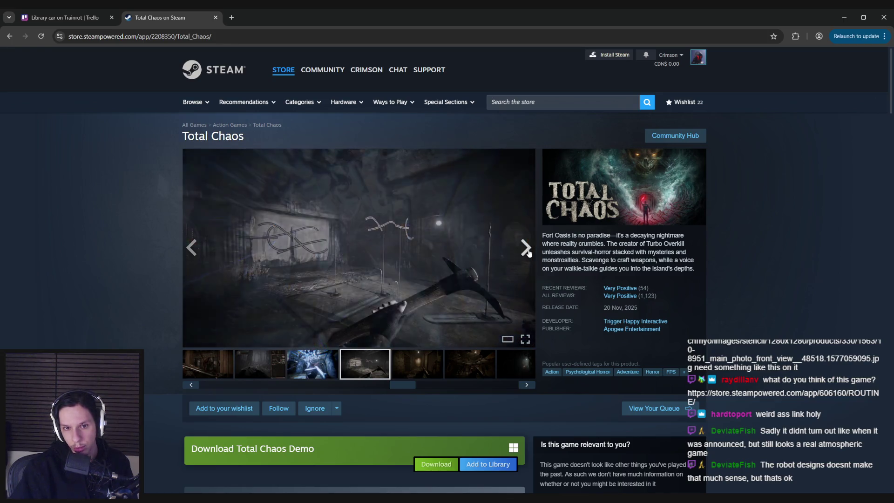
pyautogui.click(529, 252)
pyautogui.scroll(-3, 527, 252)
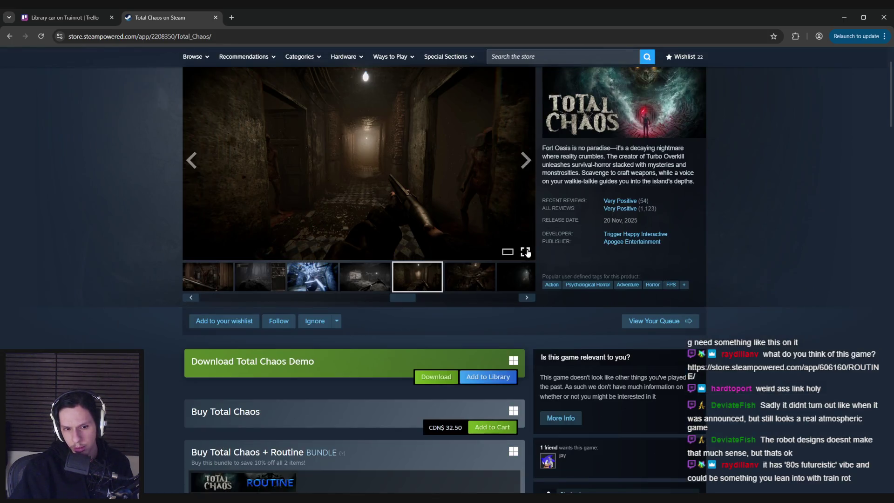
pyautogui.scroll(3, 527, 253)
# Continue past the red and workbench shots to the dark shotgun scene, then return to PureRef.
pyautogui.click(525, 252)
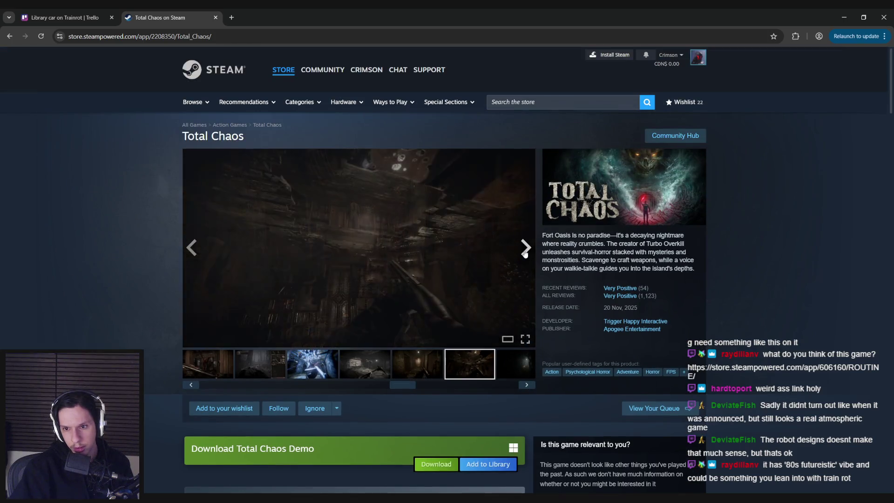
pyautogui.click(524, 253)
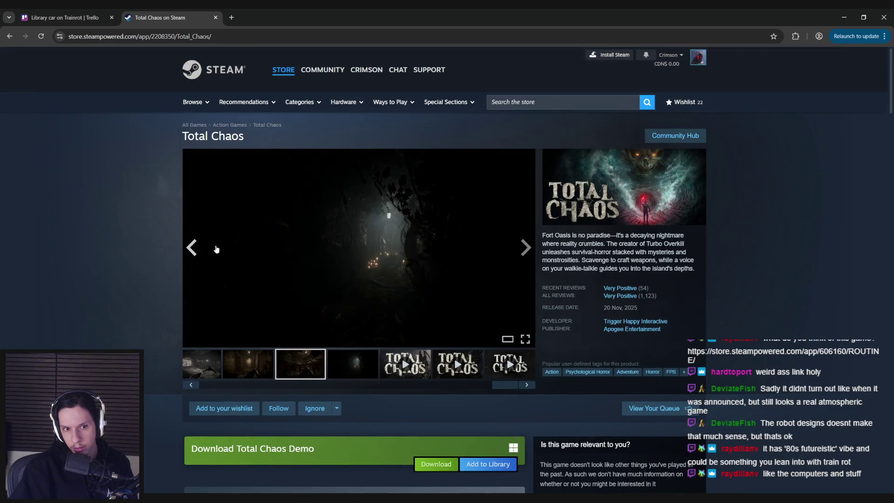
pyautogui.click(194, 247)
pyautogui.click(527, 257)
pyautogui.click(527, 257)
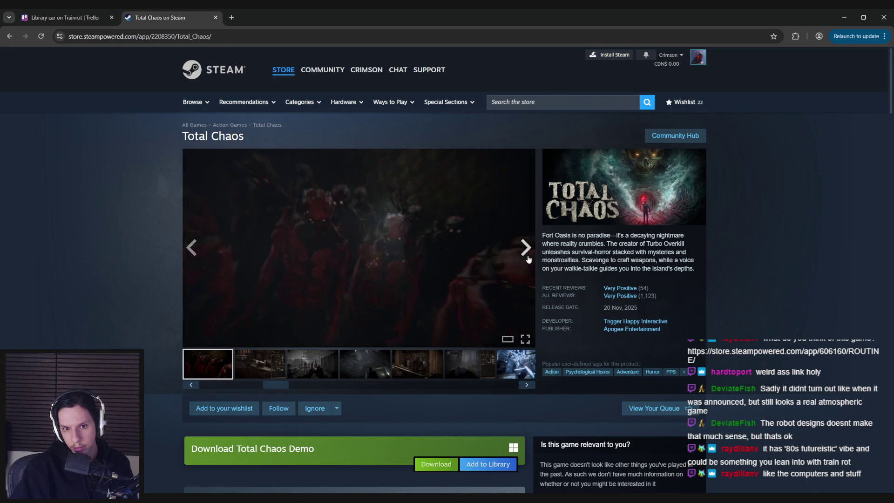
pyautogui.click(528, 258)
pyautogui.click(526, 249)
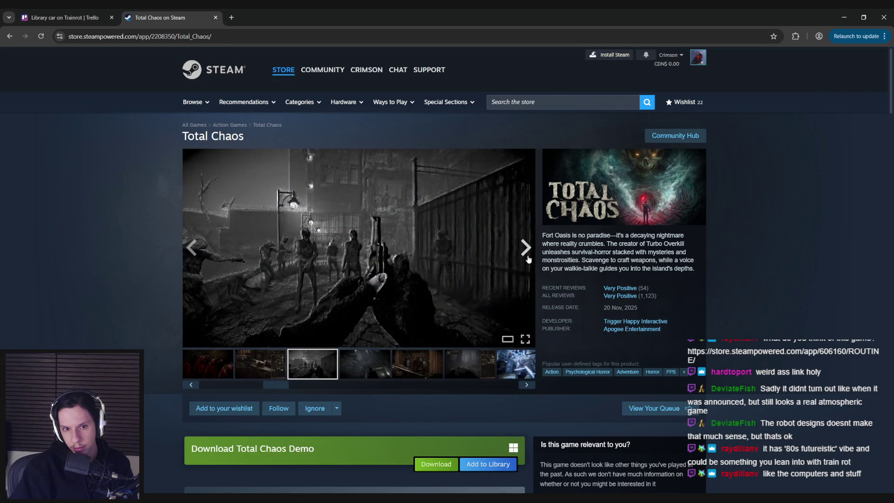
pyautogui.click(526, 249)
pyautogui.click(526, 249)
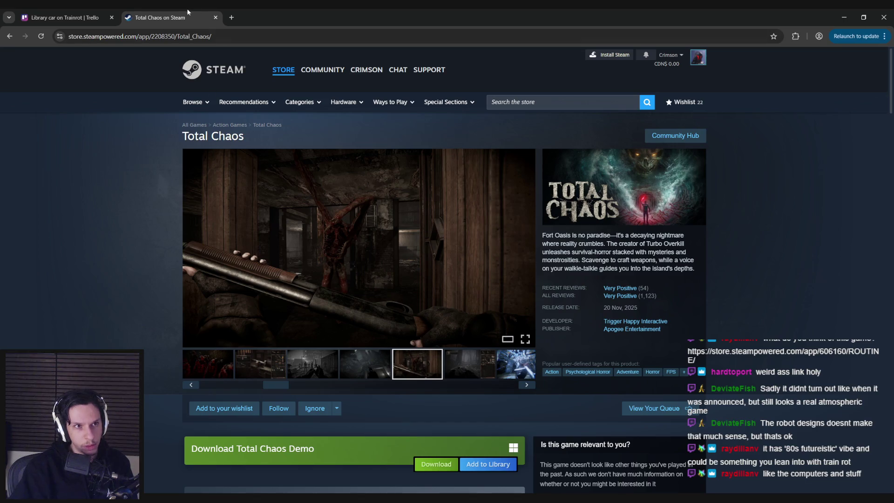
pyautogui.hotkey('ctrl', 'Tab')
pyautogui.hotkey('alt', 'Tab')
# Pan the PureRef board across the cassette-futurism, car-interior and robot references.
pyautogui.scroll(-5, 198, 470)
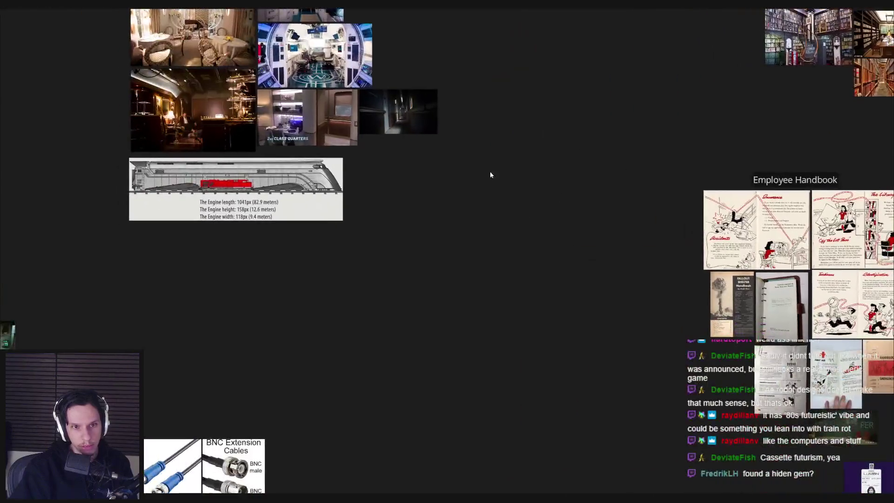
pyautogui.scroll(3, 387, 361)
pyautogui.moveTo(386, 361)
pyautogui.mouseDown(button='middle')
pyautogui.moveTo(491, 149)
pyautogui.moveTo(762, 151)
pyautogui.mouseUp(button='middle')
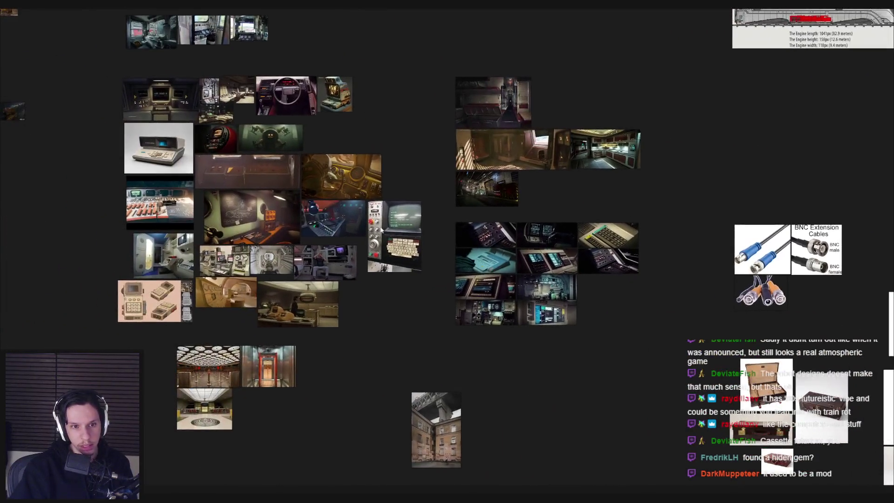
pyautogui.scroll(5, 226, 225)
pyautogui.scroll(-5, 225, 226)
pyautogui.moveTo(246, 168); pyautogui.dragTo(246, 329, button='middle')
pyautogui.scroll(3, 199, 200)
pyautogui.scroll(-1, 199, 200)
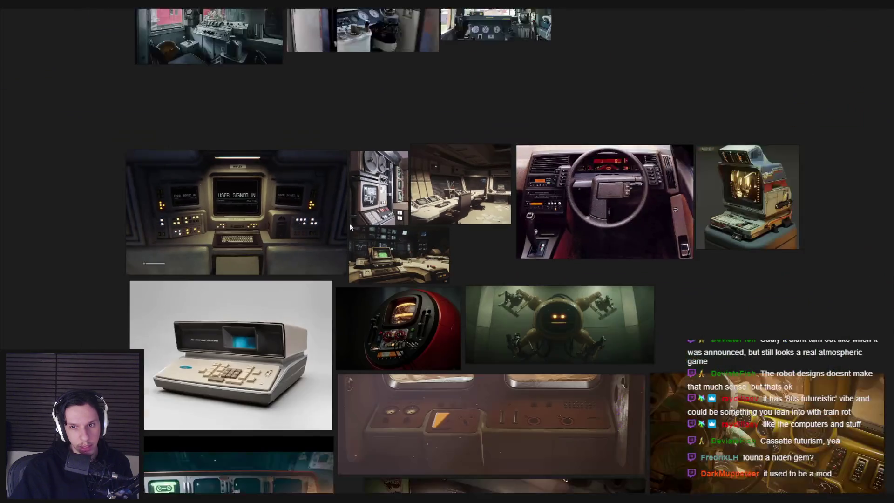
pyautogui.scroll(2, 315, 235)
pyautogui.scroll(-2, 315, 235)
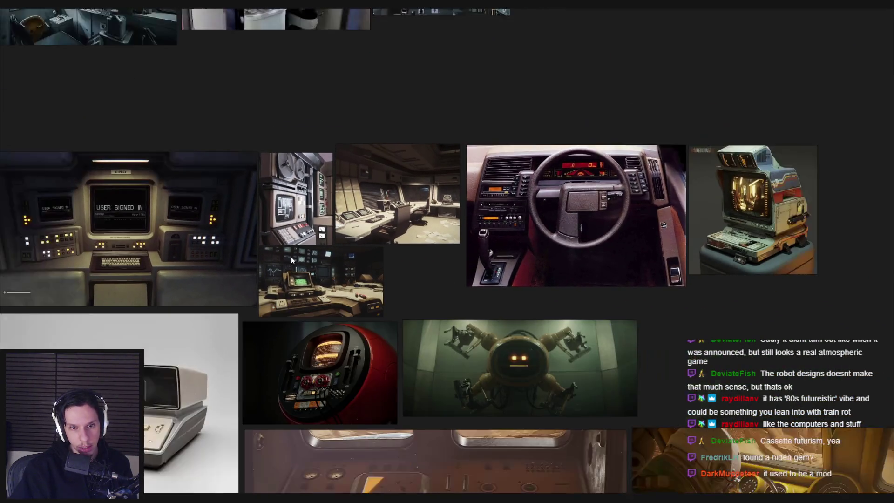
pyautogui.scroll(5, 323, 289)
pyautogui.scroll(-1, 324, 289)
pyautogui.moveTo(324, 290); pyautogui.dragTo(117, 318, button='middle')
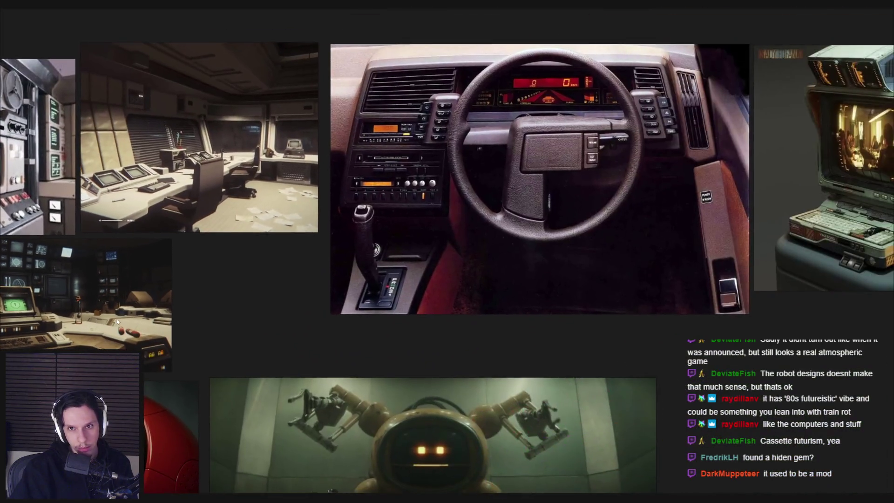
# Bring the USER SIGNED IN and Order of Operations console images into view.
pyautogui.scroll(-3, 243, 304)
pyautogui.moveTo(242, 303); pyautogui.dragTo(255, 128, button='middle')
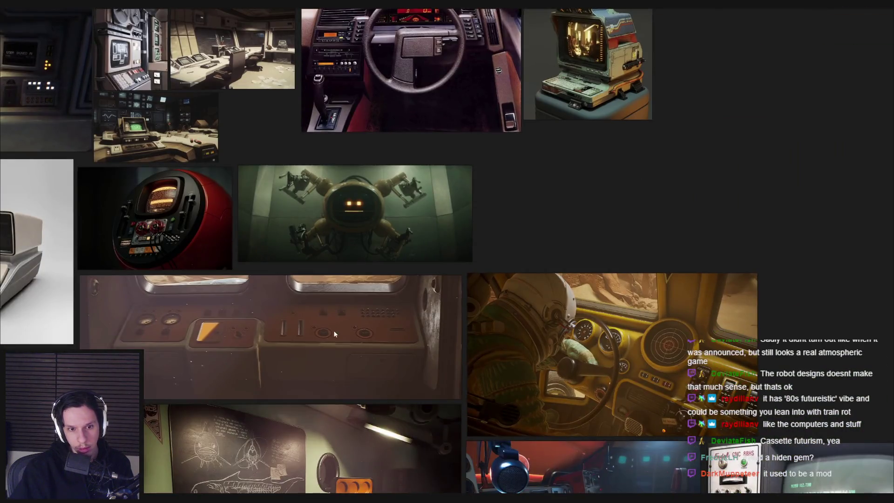
pyautogui.moveTo(334, 331); pyautogui.dragTo(398, 239, button='middle')
pyautogui.scroll(-2, 390, 263)
pyautogui.scroll(-3, 390, 264)
pyautogui.scroll(2, 370, 231)
pyautogui.scroll(1, 354, 279)
pyautogui.scroll(-1, 352, 286)
pyautogui.moveTo(352, 286); pyautogui.dragTo(482, 359, button='middle')
pyautogui.scroll(6, 352, 376)
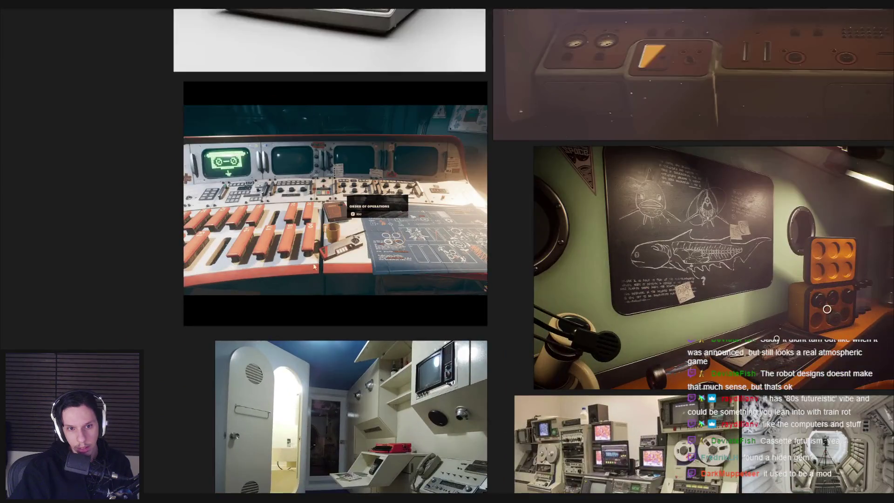
pyautogui.scroll(-1, 414, 251)
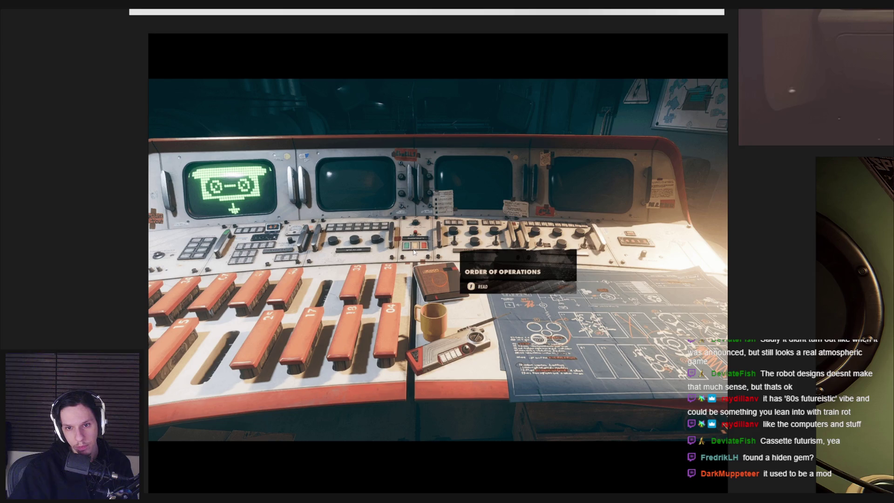
pyautogui.scroll(-7, 413, 251)
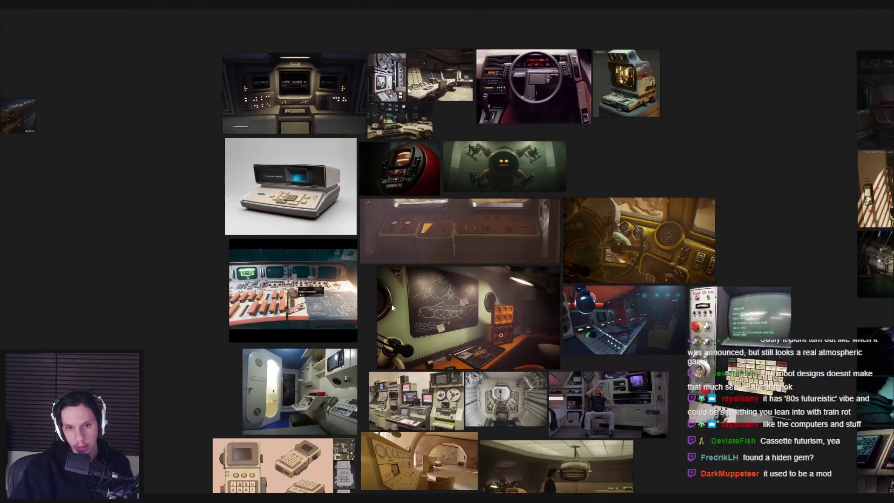
pyautogui.scroll(1, 409, 298)
pyautogui.scroll(-1, 409, 298)
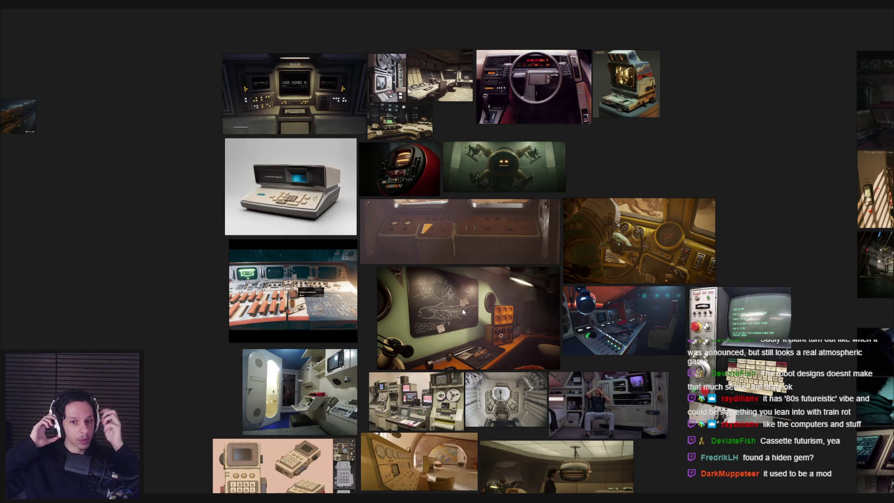
# Glance at the Unreal level, then reposition the board around the man-on-chair image.
pyautogui.hotkey('alt', 'Tab')
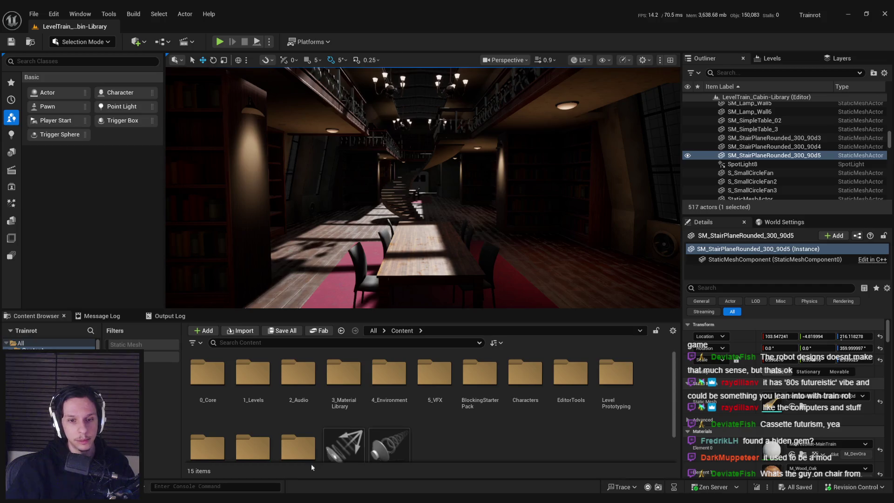
pyautogui.hotkey('alt', 'Tab')
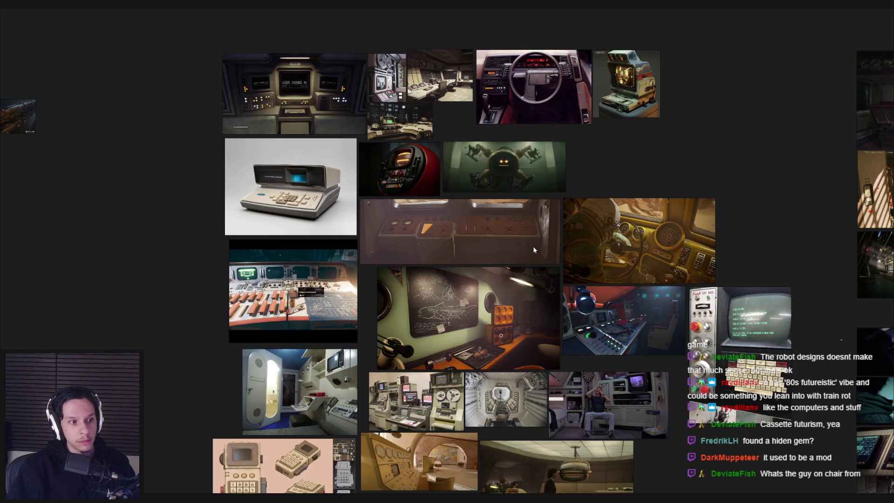
pyautogui.scroll(5, 498, 368)
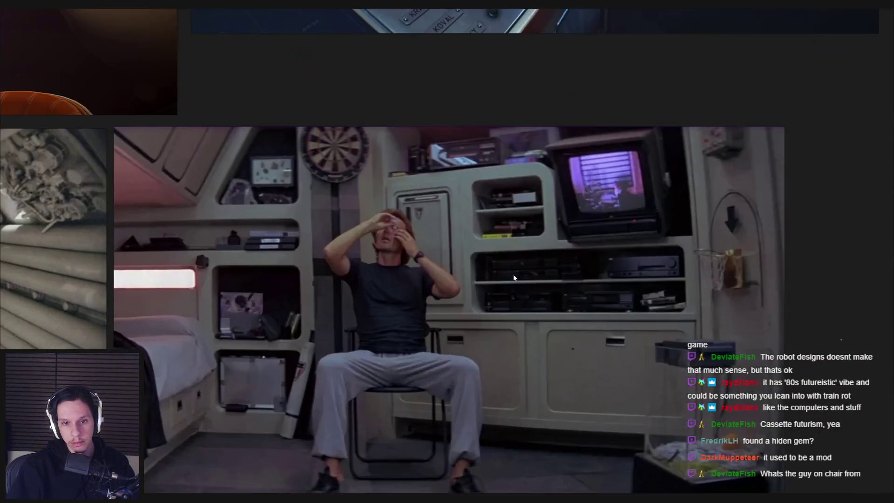
pyautogui.moveTo(511, 296); pyautogui.dragTo(516, 259, button='middle')
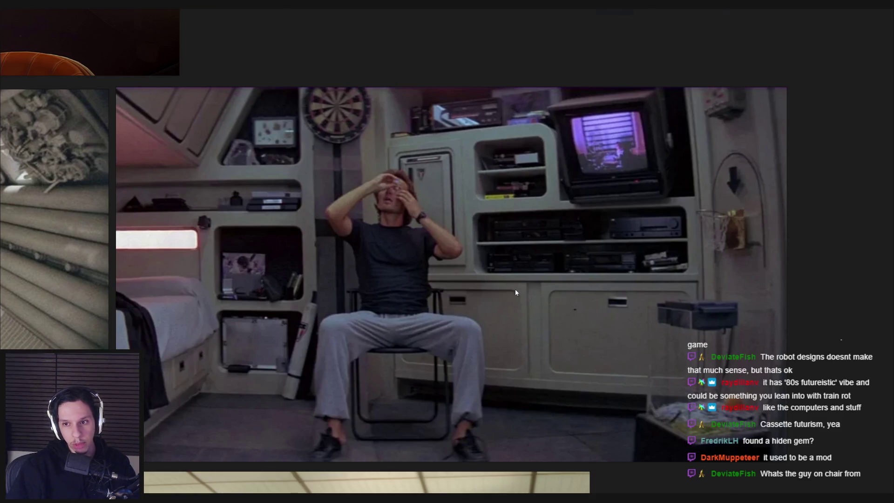
pyautogui.scroll(-1, 515, 292)
pyautogui.scroll(-2, 516, 292)
pyautogui.scroll(-2, 514, 290)
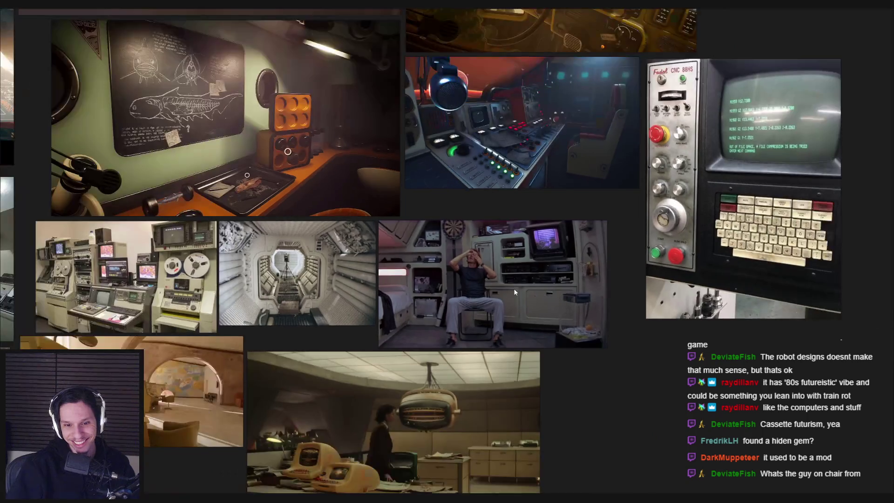
pyautogui.scroll(4, 513, 288)
pyautogui.scroll(-4, 512, 309)
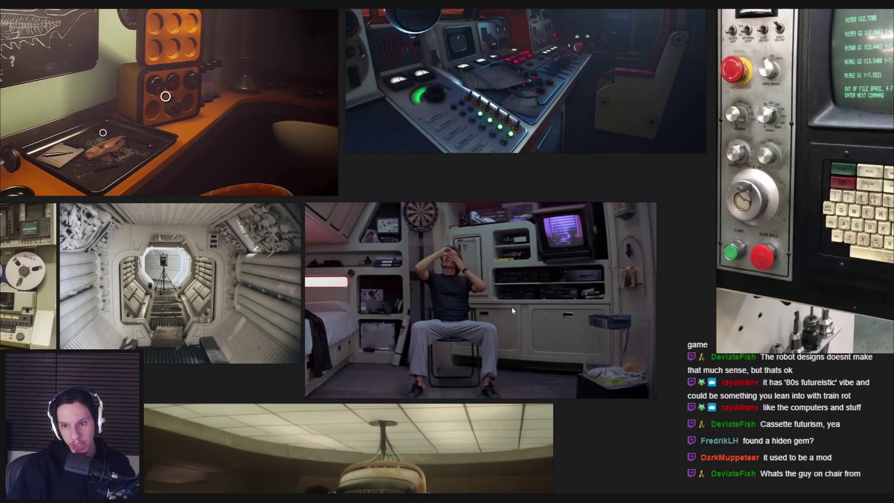
pyautogui.scroll(-1, 512, 308)
pyautogui.scroll(-1, 512, 308)
pyautogui.scroll(4, 512, 310)
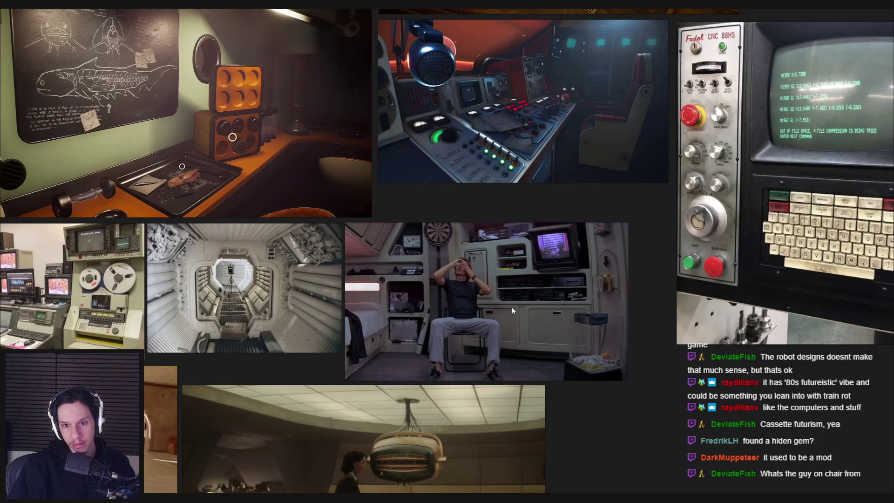
pyautogui.scroll(-1, 512, 309)
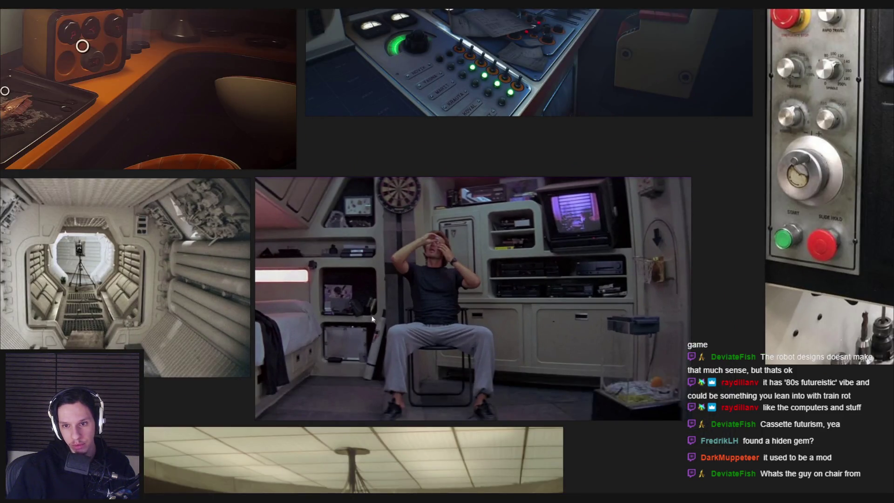
# Zoom and pan through more references, then check Unreal before moving to the Library car card.
pyautogui.scroll(3, 512, 308)
pyautogui.scroll(-2, 534, 298)
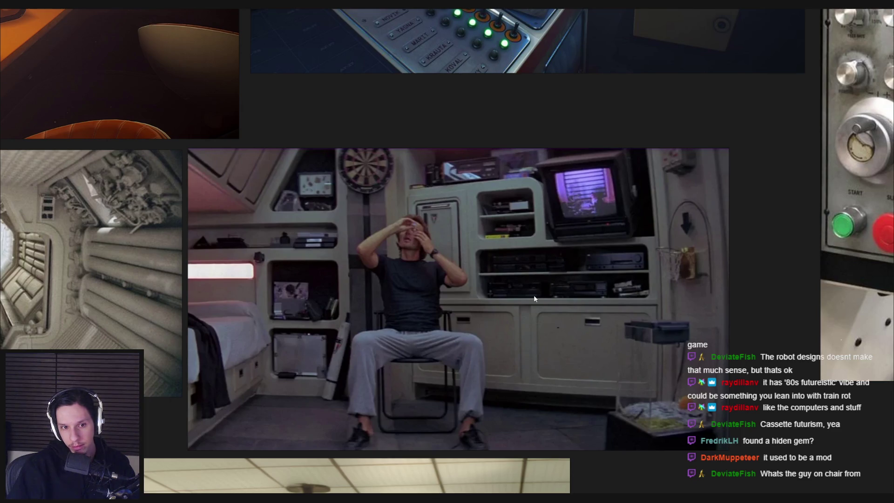
pyautogui.scroll(-4, 535, 299)
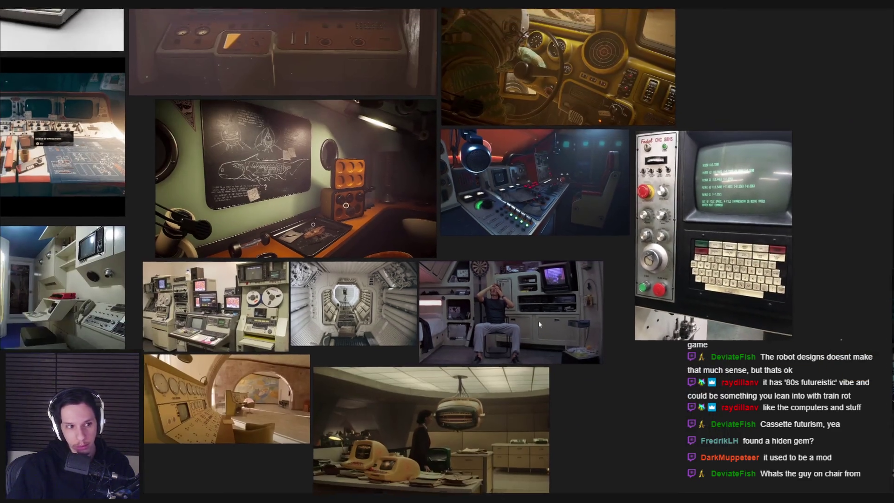
pyautogui.scroll(-2, 546, 334)
pyautogui.scroll(2, 546, 335)
pyautogui.scroll(-2, 546, 334)
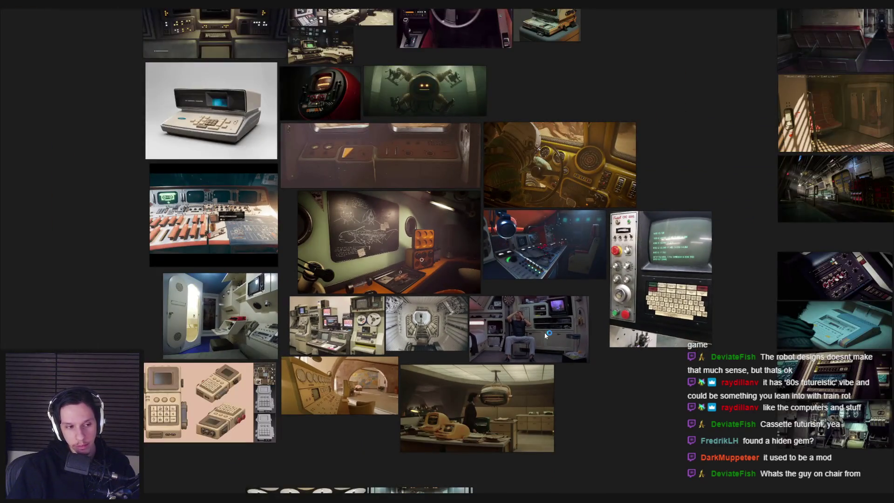
pyautogui.scroll(3, 391, 348)
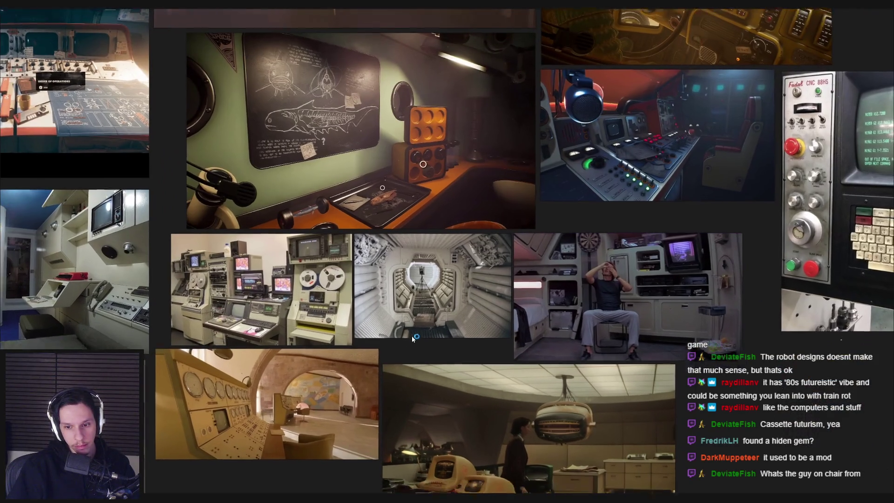
pyautogui.scroll(-1, 410, 330)
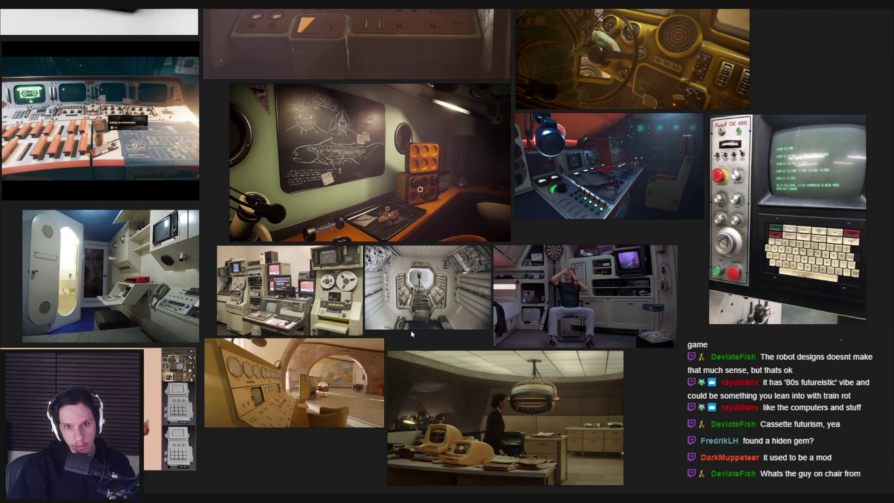
pyautogui.moveTo(410, 330); pyautogui.dragTo(415, 415, button='middle')
pyautogui.scroll(-1, 414, 386)
pyautogui.hotkey('alt', 'Tab')
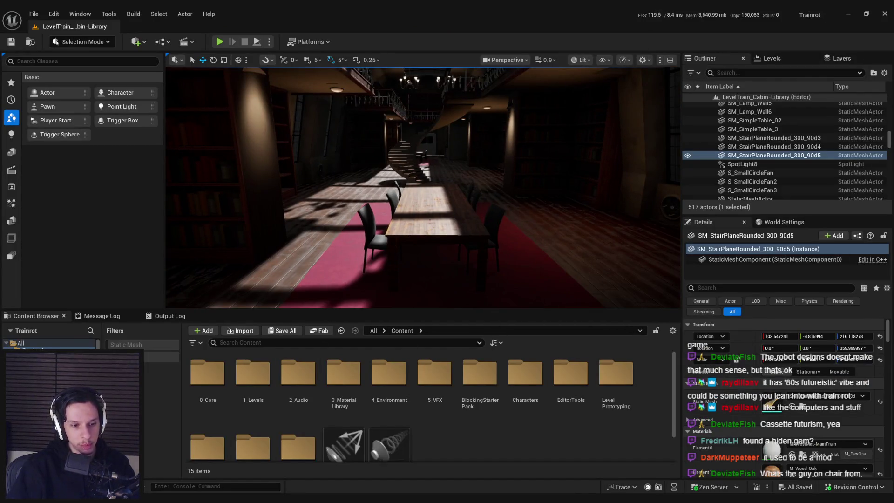
pyautogui.hotkey('alt', 'Tab')
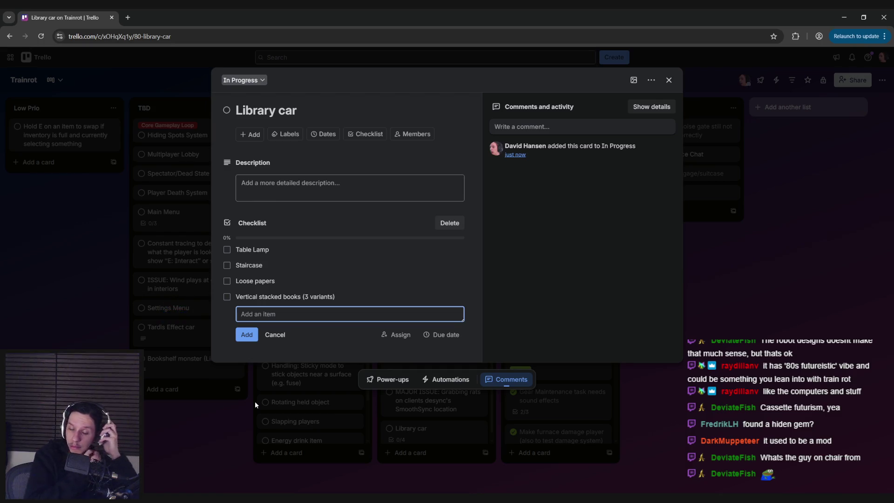
# Add 'Bookshelf variants' as a checklist item on the Library car card, then return to Unreal.
pyautogui.write('Bookshelf variants')
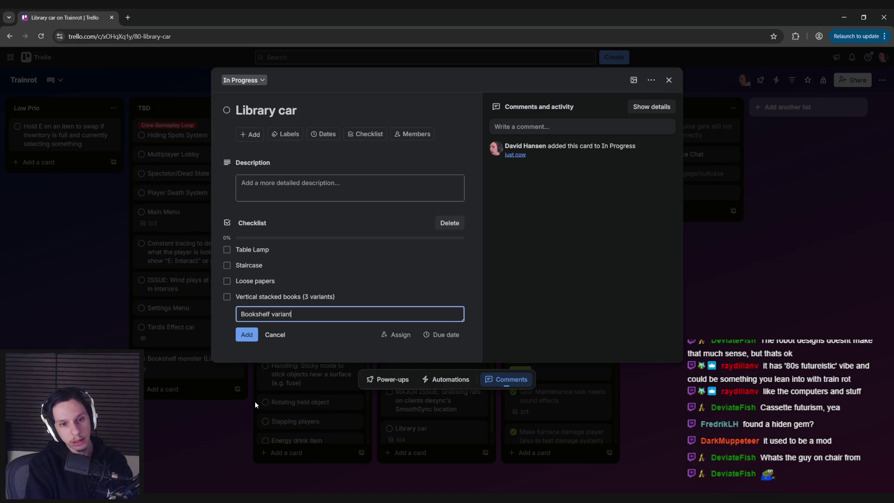
pyautogui.press('Return')
pyautogui.hotkey('alt', 'Tab')
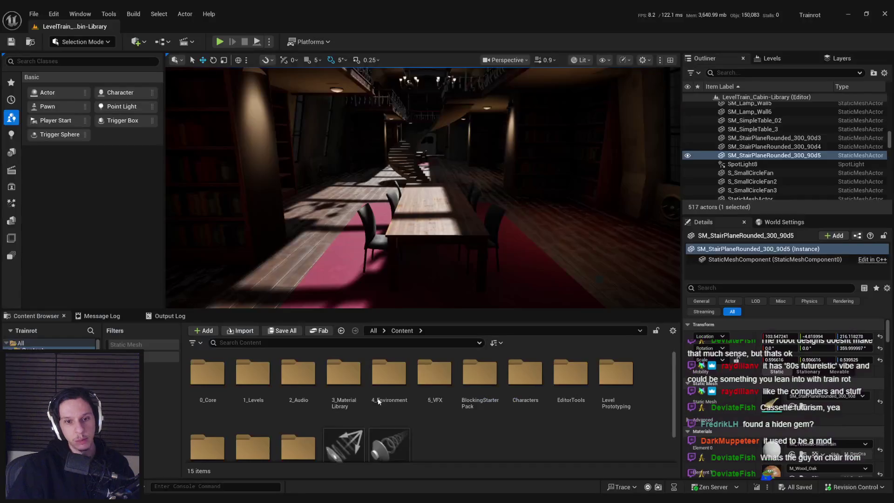
# Fly the viewport across the library toward the window, staircase and dining table.
pyautogui.moveTo(521, 219); pyautogui.dragTo(501, 214, button='right')
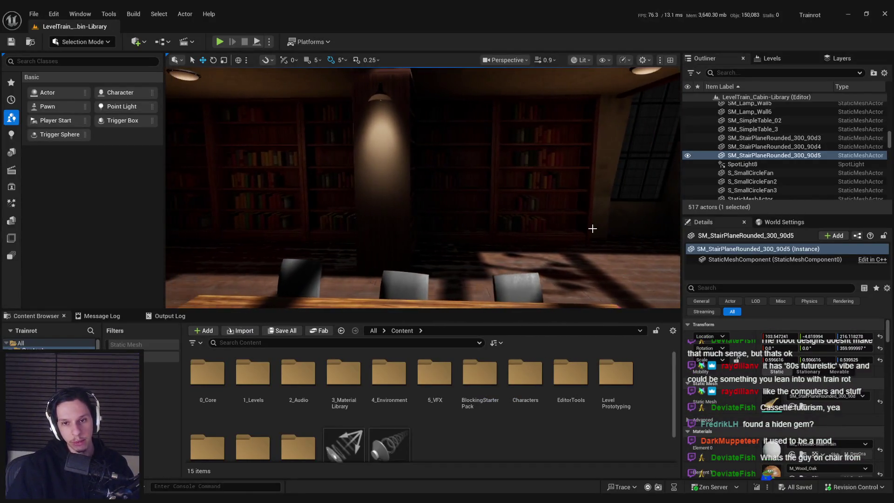
pyautogui.moveTo(580, 226)
pyautogui.mouseDown(button='right')
pyautogui.moveTo(486, 199)
pyautogui.moveTo(413, 217)
pyautogui.moveTo(443, 151)
pyautogui.moveTo(458, 145)
pyautogui.mouseUp(button='right')
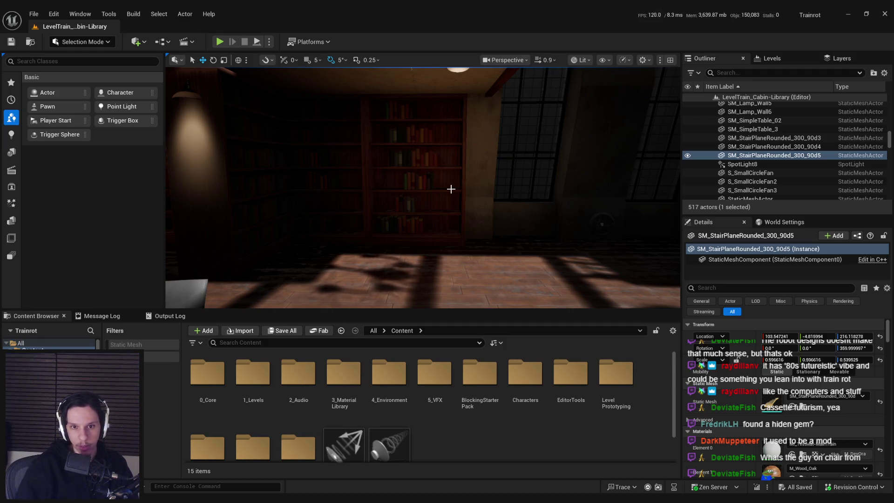
pyautogui.moveTo(431, 208); pyautogui.dragTo(431, 208, button='right')
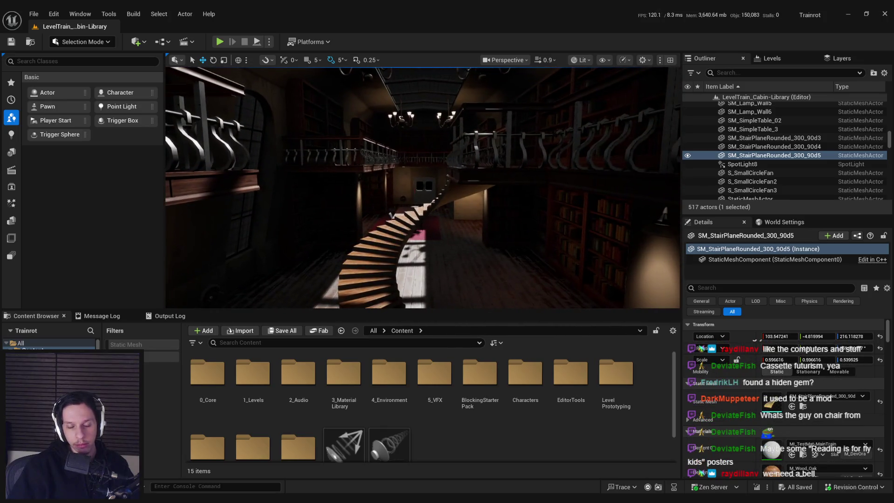
pyautogui.moveTo(431, 207); pyautogui.dragTo(431, 207, button='right')
pyautogui.hotkey('alt', 'Tab')
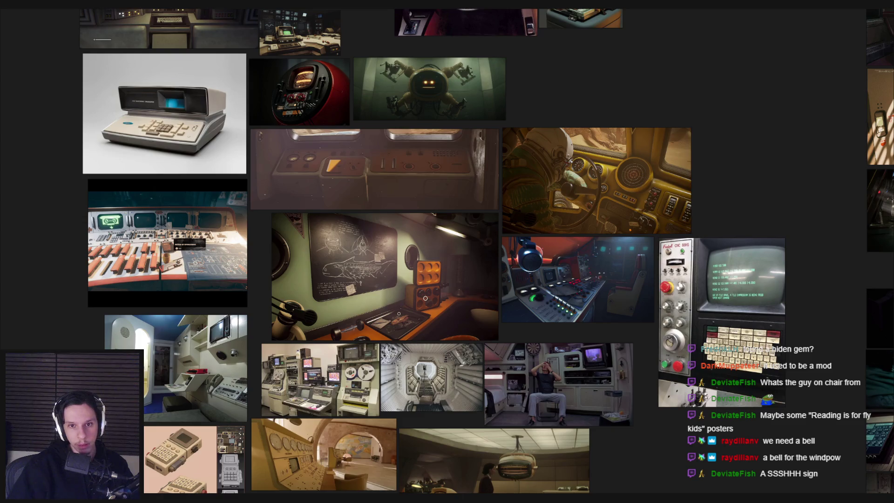
# Zoom into the Library Car photos and fit the galleried spiral-staircase photo on screen.
pyautogui.scroll(-5, 255, 410)
pyautogui.scroll(5, 385, 240)
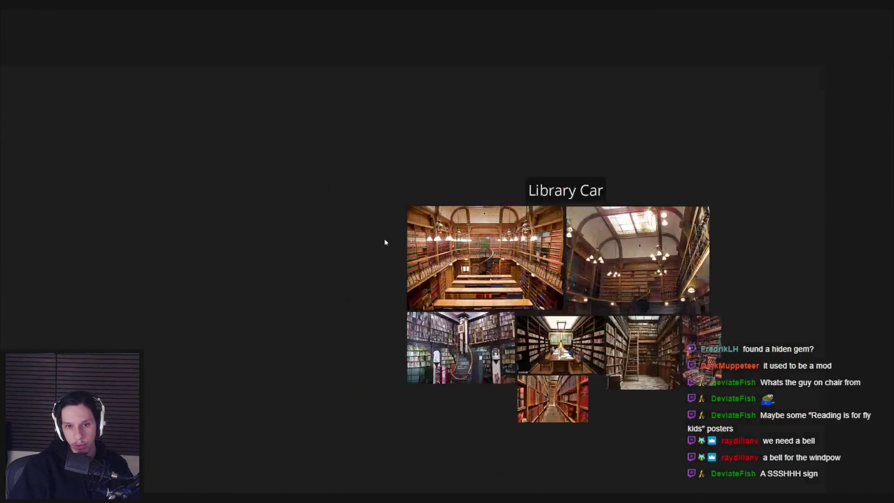
pyautogui.doubleClick(541, 265)
pyautogui.moveTo(540, 265); pyautogui.dragTo(373, 269, button='middle')
pyautogui.scroll(4, 373, 269)
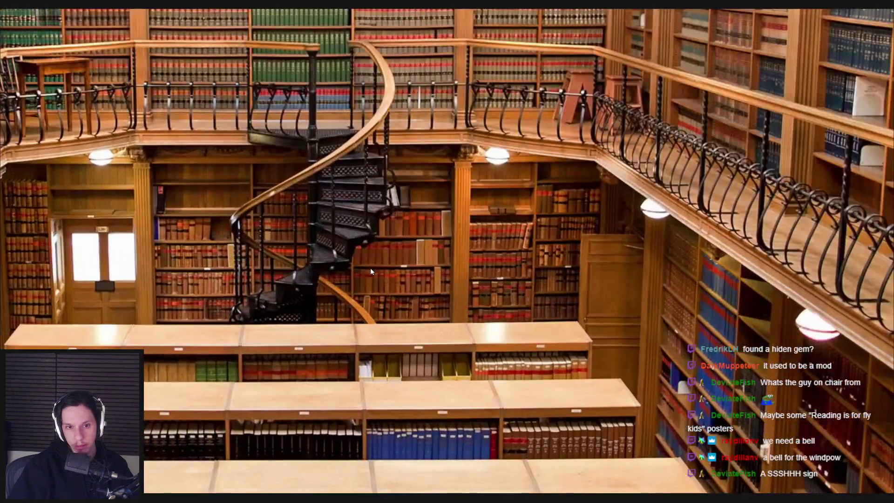
pyautogui.scroll(-5, 370, 267)
pyautogui.scroll(5, 358, 252)
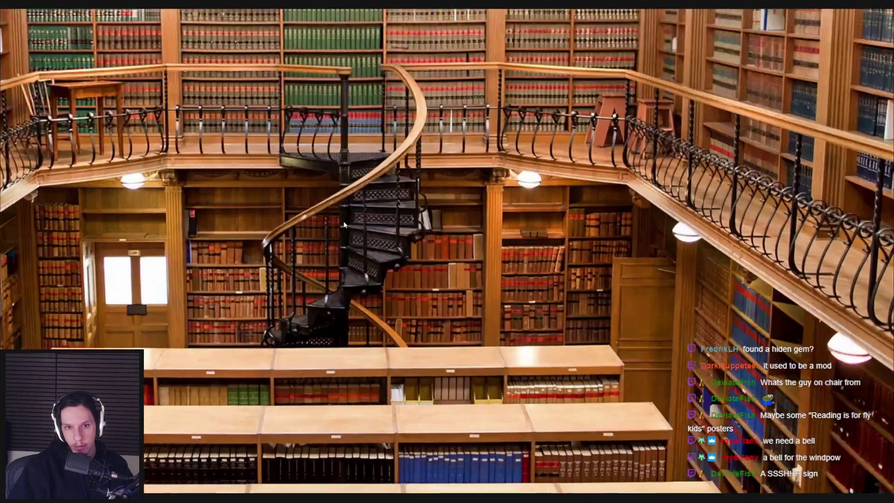
pyautogui.doubleClick(343, 225)
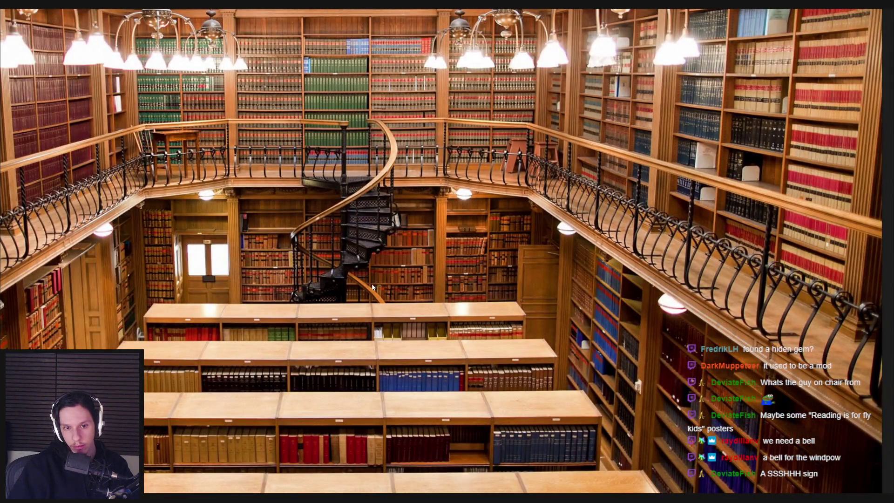
pyautogui.scroll(-1, 372, 286)
# Frame the selected spiral staircase in Unreal and compare it with the reference photo.
pyautogui.hotkey('alt', 'Tab')
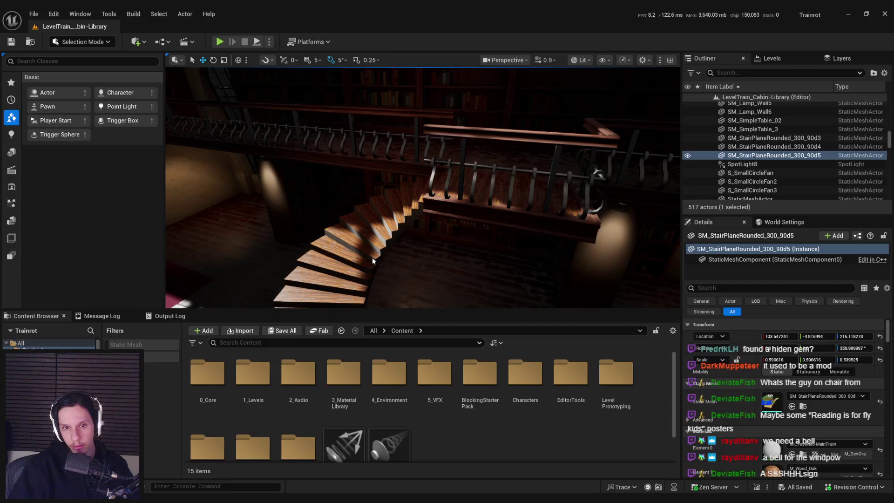
pyautogui.press('f')
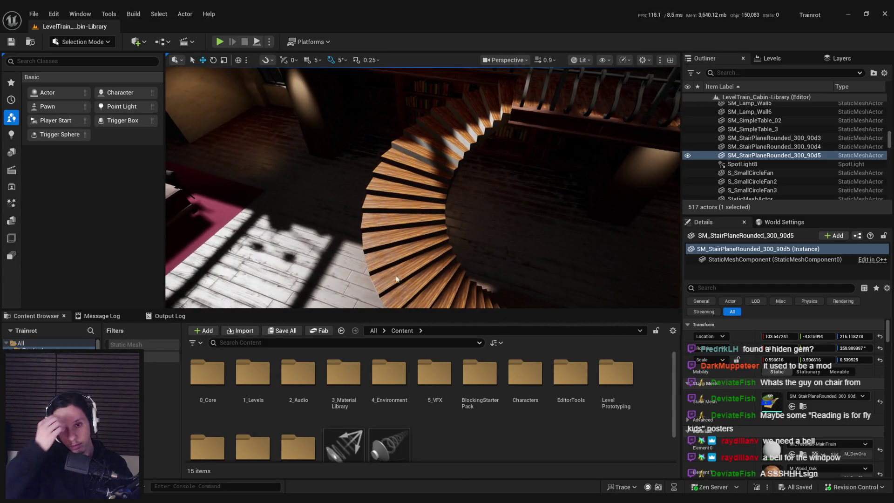
pyautogui.hotkey('alt', 'Tab')
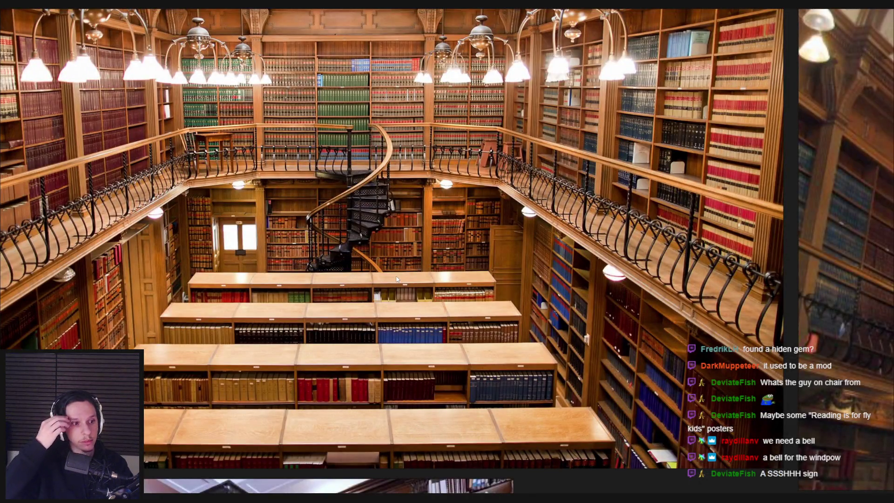
pyautogui.scroll(-1, 397, 276)
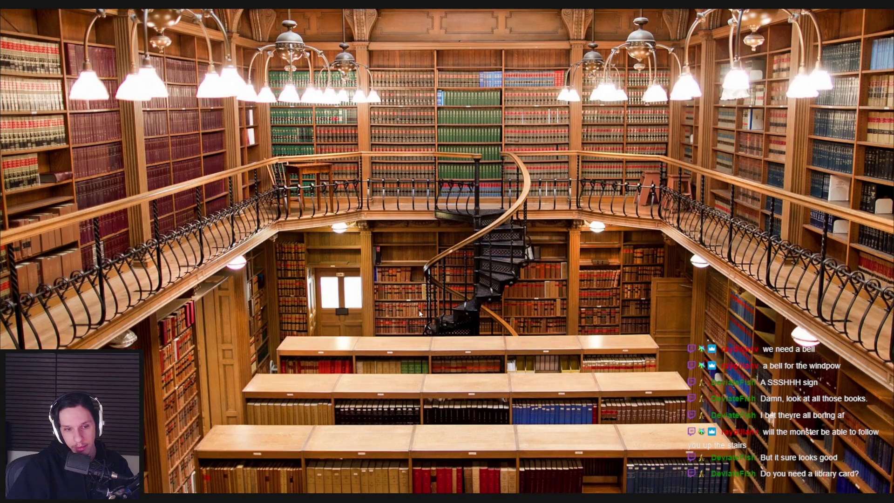
pyautogui.hotkey('alt', 'Tab')
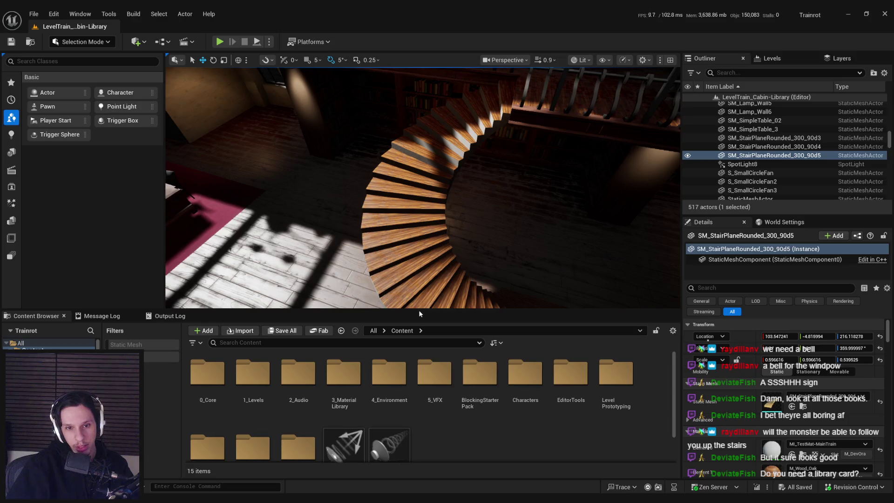
# Orbit around the spiral staircase, comparing it against other library reference photos.
pyautogui.moveTo(418, 309); pyautogui.dragTo(401, 307, button='right')
pyautogui.moveTo(434, 259); pyautogui.dragTo(443, 273, button='right')
pyautogui.hotkey('alt', 'Tab')
pyautogui.press('Right')
pyautogui.press('Right')
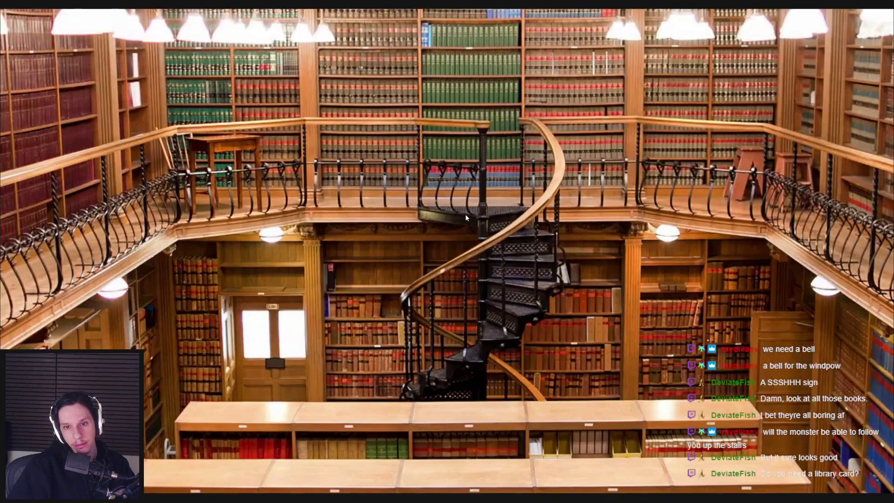
pyautogui.hotkey('alt', 'Tab')
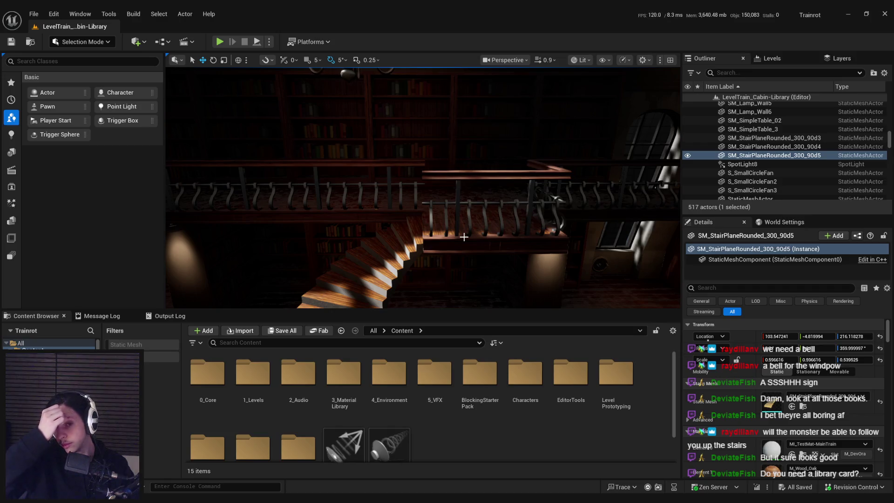
pyautogui.moveTo(459, 236)
pyautogui.mouseDown(button='right')
pyautogui.moveTo(470, 280)
pyautogui.moveTo(465, 235)
pyautogui.moveTo(452, 260)
pyautogui.moveTo(456, 286)
pyautogui.moveTo(470, 261)
pyautogui.mouseUp(button='right')
# Toggle the navmesh, shift-select stair pieces 90d3 through 90d5, and frame them.
pyautogui.press('p')
pyautogui.press('p')
pyautogui.press('f')
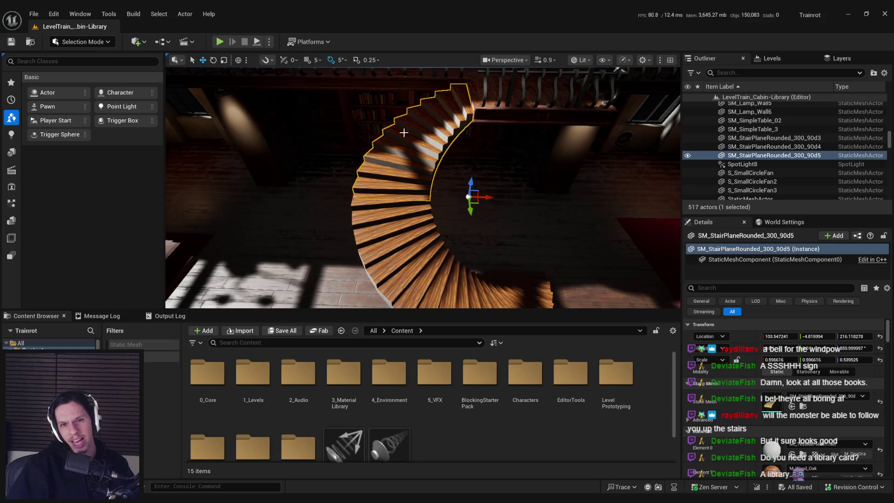
pyautogui.keyDown('shift'); pyautogui.click(773, 137); pyautogui.keyUp('shift')
pyautogui.press('f')
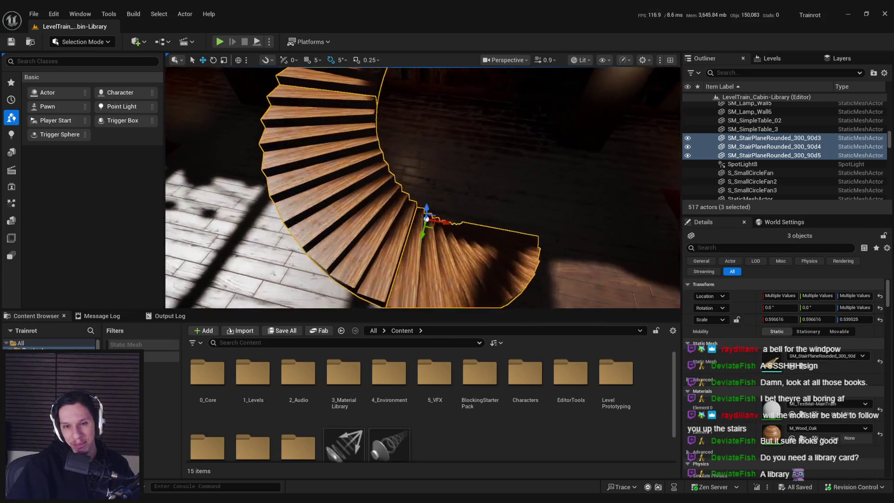
pyautogui.moveTo(425, 228); pyautogui.dragTo(440, 215, button='right')
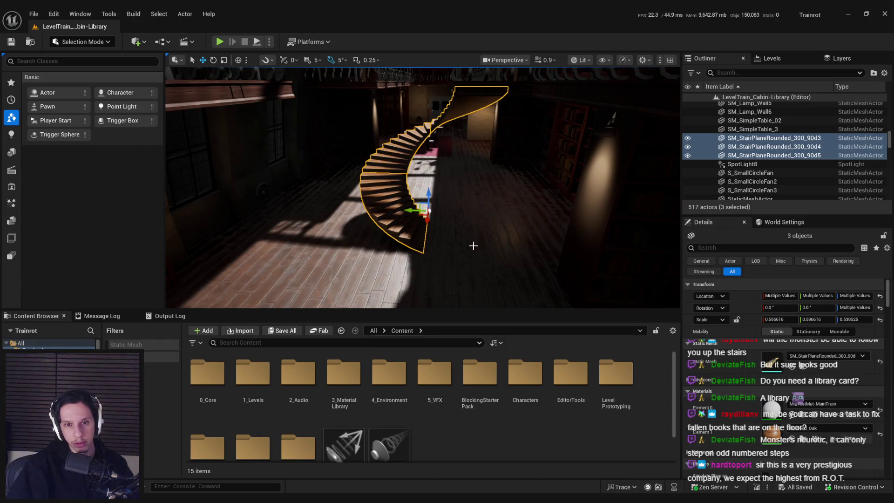
pyautogui.moveTo(473, 245)
pyautogui.mouseDown(button='right')
pyautogui.moveTo(503, 240)
pyautogui.moveTo(405, 259)
pyautogui.moveTo(335, 251)
pyautogui.moveTo(375, 253)
pyautogui.moveTo(388, 242)
pyautogui.moveTo(405, 257)
pyautogui.moveTo(415, 247)
pyautogui.moveTo(393, 248)
pyautogui.moveTo(406, 249)
pyautogui.mouseUp(button='right')
pyautogui.hotkey('alt', 'Tab')
# Add 'Safe' as the sixth Library car checklist item, below Bookshelf variants.
pyautogui.write('Safe')
pyautogui.press('Return')
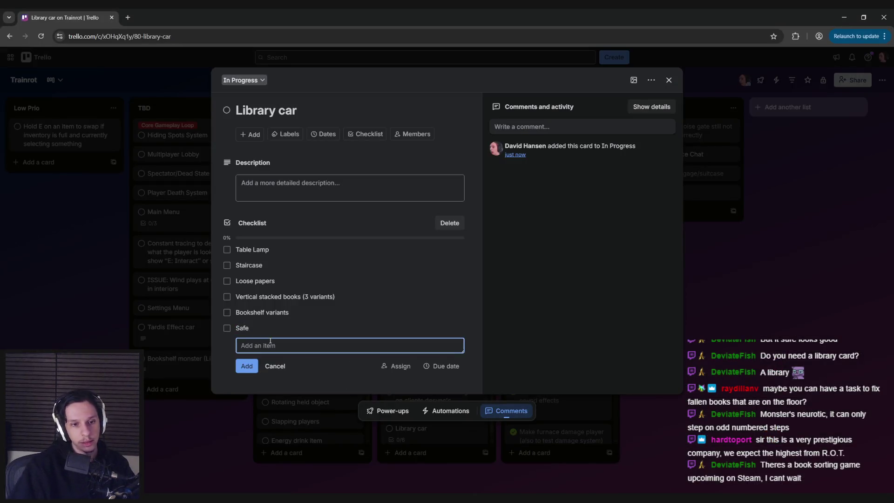
pyautogui.press('Escape')
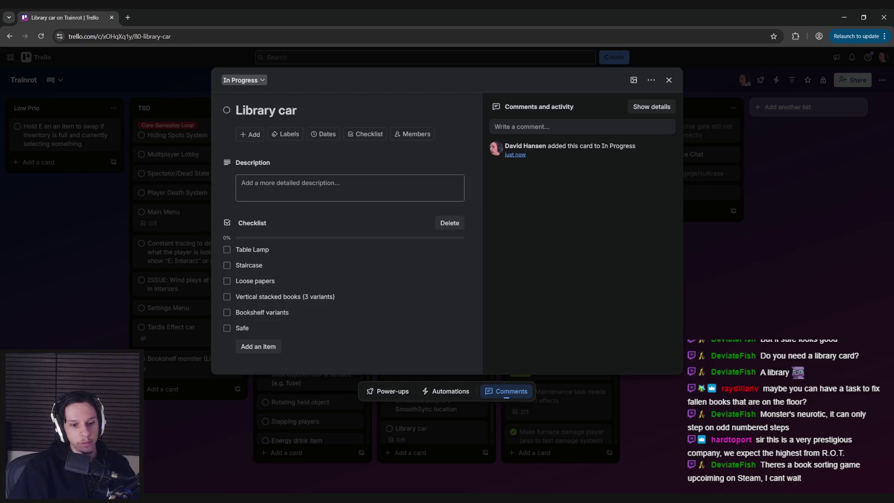
pyautogui.hotkey('alt', 'Tab')
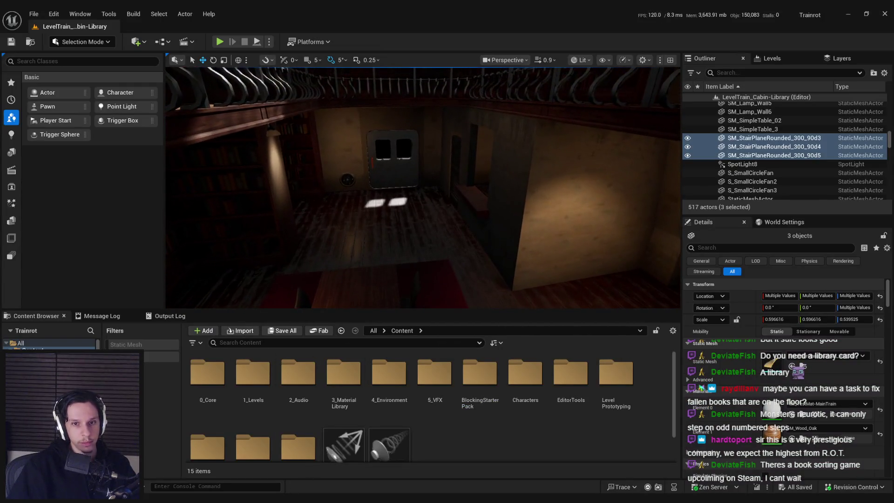
# Frame the three selected staircase pieces from a top-down view and open the File menu for exporting.
pyautogui.hotkey('alt', 'Tab')
pyautogui.hotkey('alt', 'Tab')
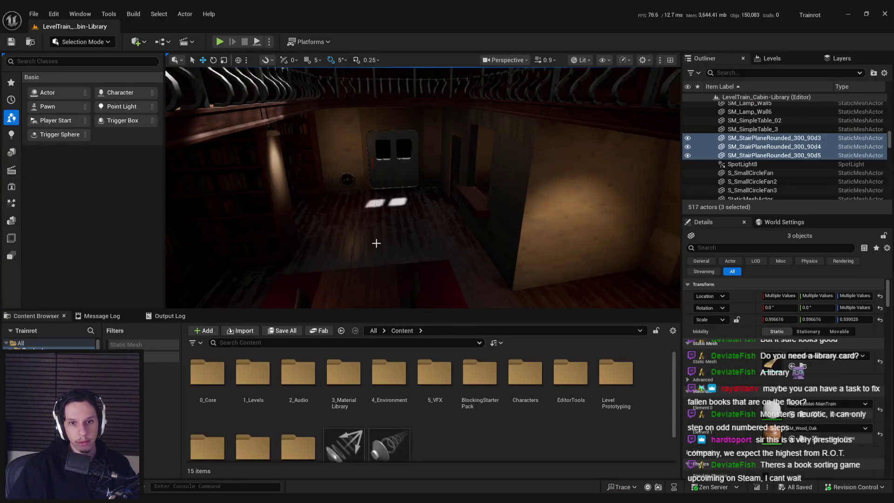
pyautogui.press('f')
pyautogui.moveTo(419, 186)
pyautogui.keyDown('alt'); pyautogui.mouseDown()
pyautogui.moveTo(367, 228)
pyautogui.moveTo(391, 177)
pyautogui.mouseUp(); pyautogui.keyUp('alt')
pyautogui.click(38, 11)
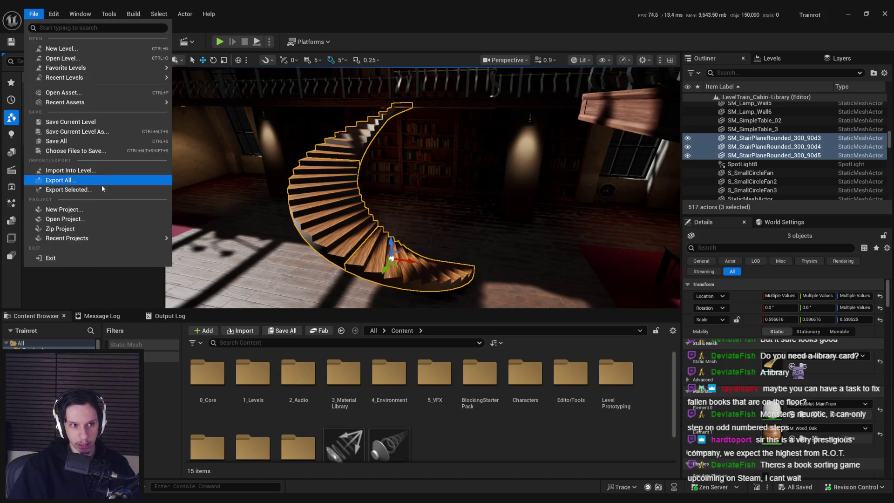
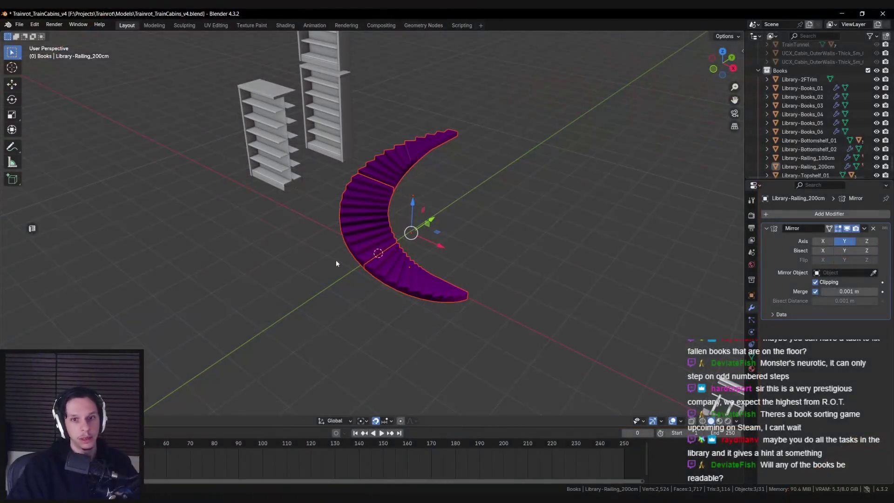
# Reposition the magenta stair sections and line them up from the top-down view.
pyautogui.moveTo(336, 263); pyautogui.dragTo(440, 287, button='middle')
pyautogui.scroll(3, 435, 259)
pyautogui.click(446, 270)
pyautogui.press('g')
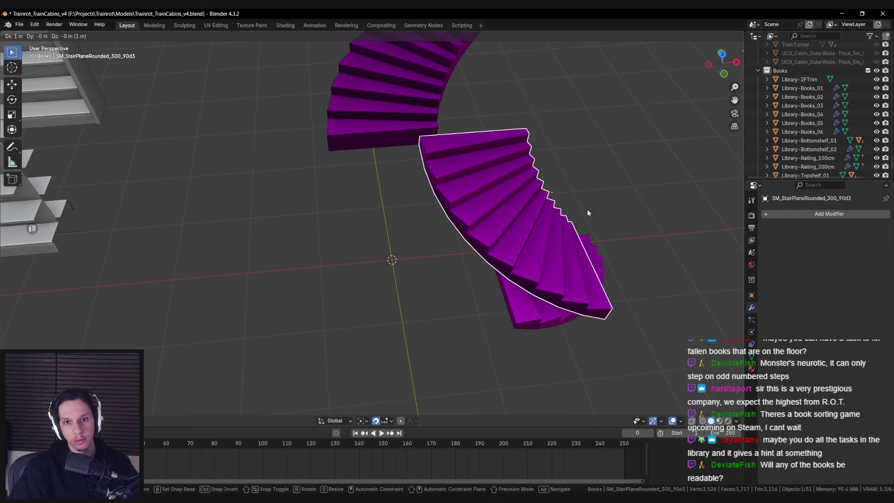
pyautogui.click(587, 208)
pyautogui.scroll(-3, 525, 211)
pyautogui.moveTo(525, 211); pyautogui.dragTo(468, 256, button='middle')
pyautogui.keyDown('shift'); pyautogui.click(468, 256); pyautogui.keyUp('shift')
pyautogui.keyDown('shift'); pyautogui.click(395, 156); pyautogui.keyUp('shift')
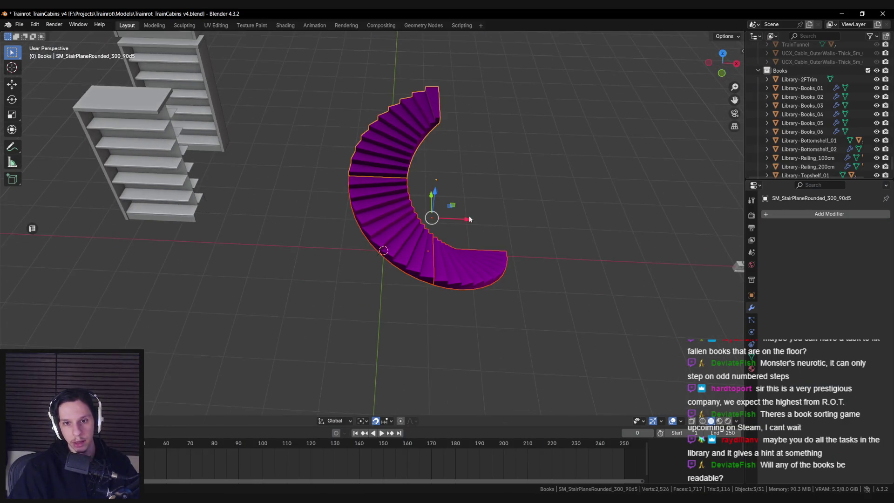
pyautogui.moveTo(468, 219); pyautogui.dragTo(431, 220)
pyautogui.press('KP_7')
pyautogui.press('KP_5')
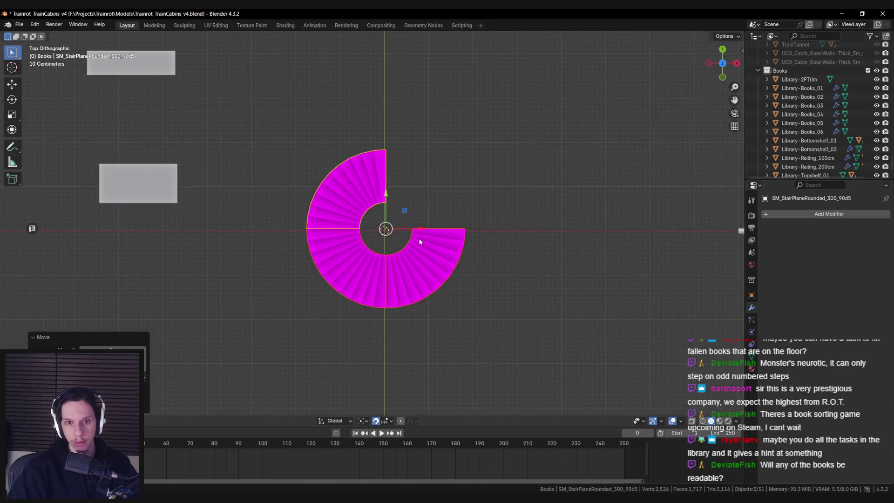
pyautogui.scroll(2, 418, 239)
# Box-select all three stair sections in see-through wireframe from the top view.
pyautogui.click(408, 261)
pyautogui.moveTo(407, 260)
pyautogui.mouseDown(button='middle')
pyautogui.moveTo(414, 268)
pyautogui.moveTo(401, 277)
pyautogui.mouseUp(button='middle')
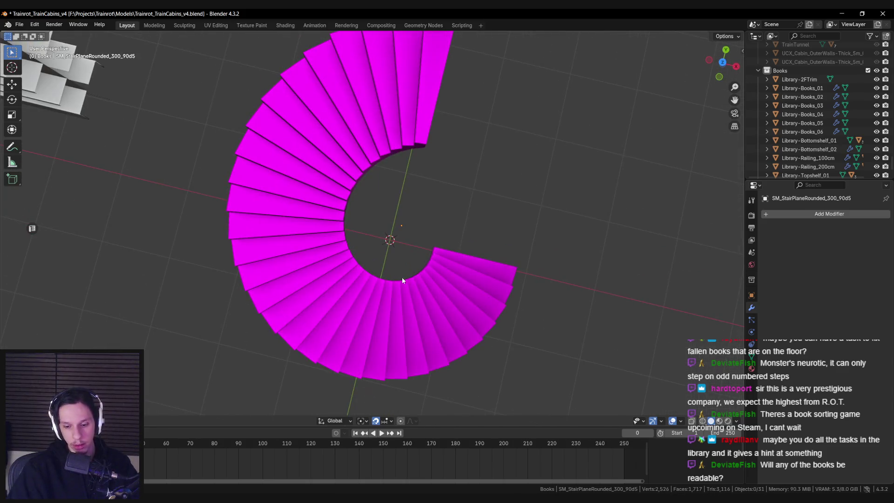
pyautogui.press('KP_7')
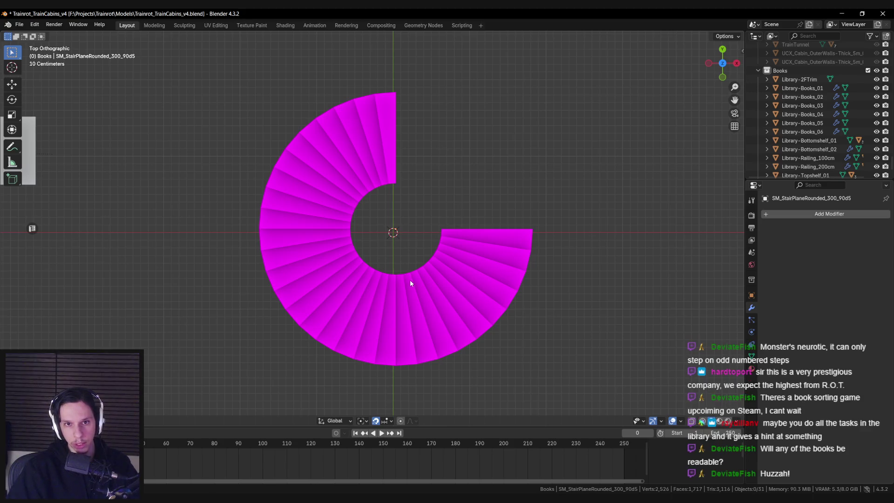
pyautogui.hotkey('shift', 'z')
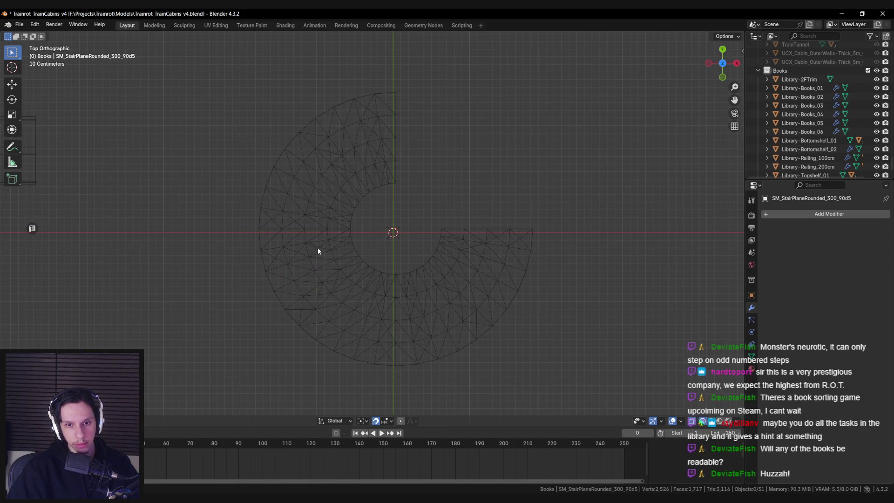
pyautogui.moveTo(231, 86); pyautogui.dragTo(593, 376)
pyautogui.hotkey('shift', 'z')
pyautogui.scroll(2, 470, 261)
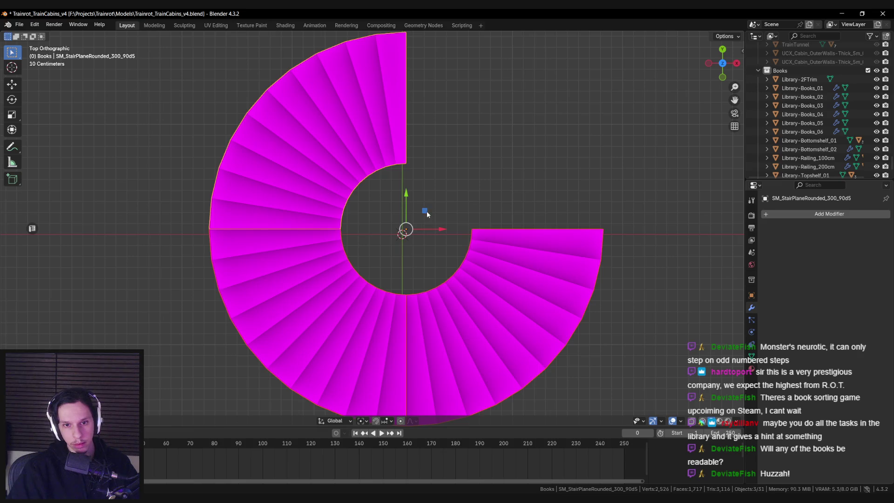
# Select the three stair sections and apply their rotation and scale.
pyautogui.press('n')
pyautogui.click(738, 58)
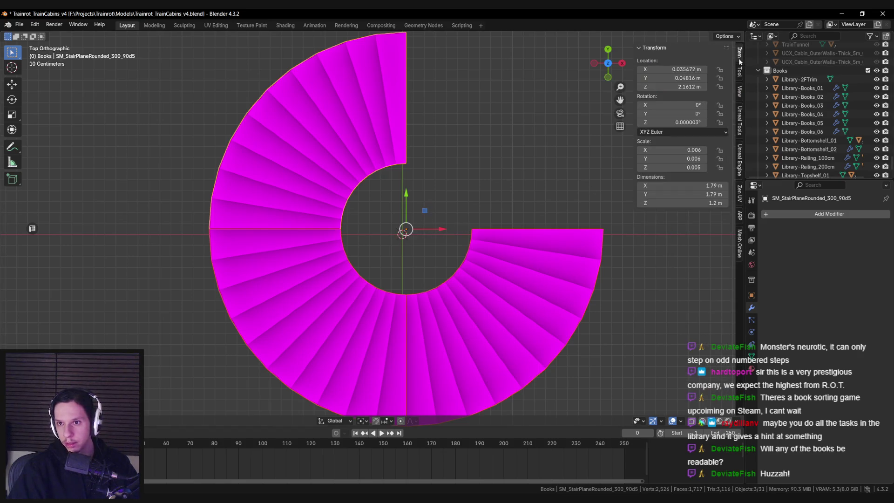
pyautogui.moveTo(501, 263); pyautogui.dragTo(495, 234, button='middle')
pyautogui.click(367, 262)
pyautogui.moveTo(367, 262)
pyautogui.mouseDown(button='middle')
pyautogui.moveTo(376, 262)
pyautogui.moveTo(367, 251)
pyautogui.mouseUp(button='middle')
pyautogui.click(376, 258)
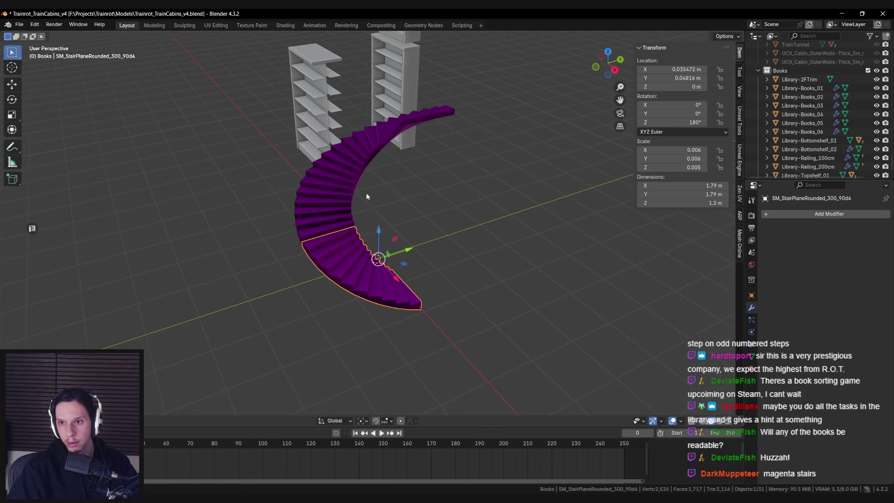
pyautogui.keyDown('shift'); pyautogui.click(346, 192); pyautogui.keyUp('shift')
pyautogui.keyDown('shift'); pyautogui.click(386, 126); pyautogui.keyUp('shift')
pyautogui.hotkey('ctrl', 'a')
pyautogui.click(390, 226)
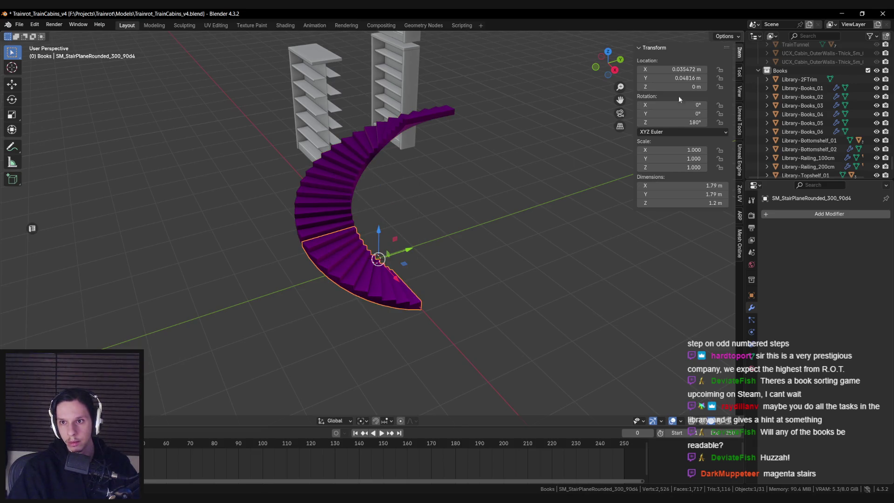
pyautogui.press('Return')
# Set the upper stair section's location to X 0, Y 0 so the spiral lines up.
pyautogui.click(342, 184)
pyautogui.click(386, 133)
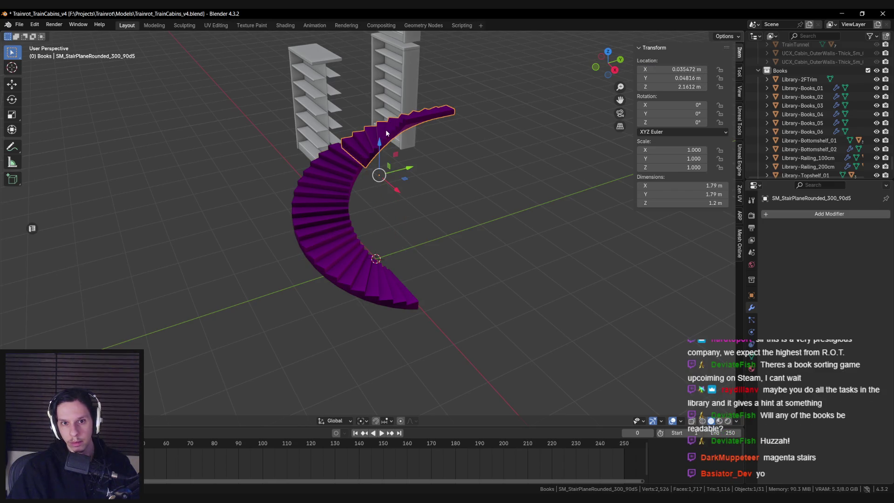
pyautogui.write('0')
pyautogui.press('Return')
pyautogui.moveTo(455, 131); pyautogui.dragTo(359, 231, button='middle')
pyautogui.press('KP_7')
pyautogui.scroll(3, 390, 205)
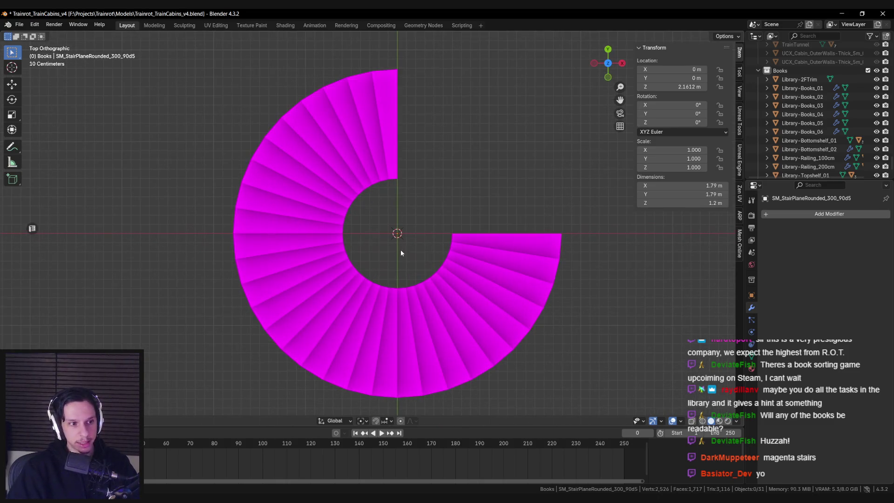
pyautogui.scroll(-3, 378, 244)
pyautogui.scroll(-3, 377, 248)
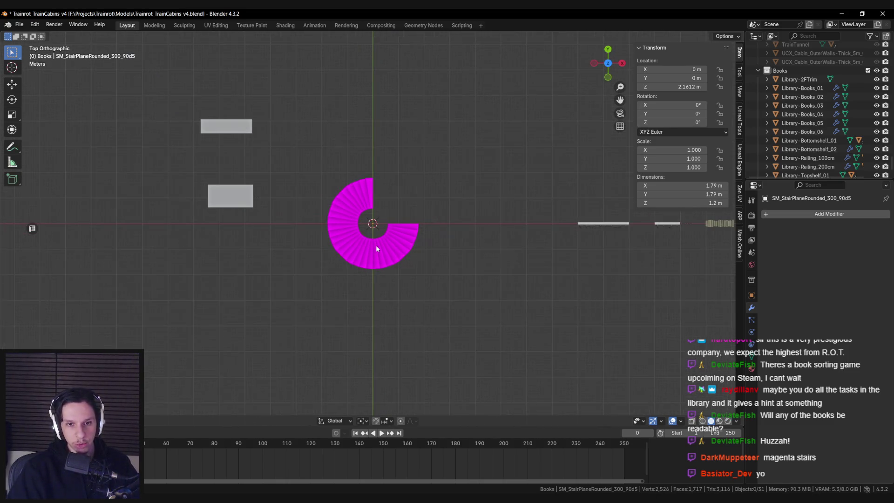
pyautogui.scroll(4, 375, 248)
pyautogui.moveTo(374, 241)
pyautogui.mouseDown(button='middle')
pyautogui.moveTo(311, 216)
pyautogui.moveTo(356, 228)
pyautogui.moveTo(325, 251)
pyautogui.moveTo(420, 256)
pyautogui.mouseUp(button='middle')
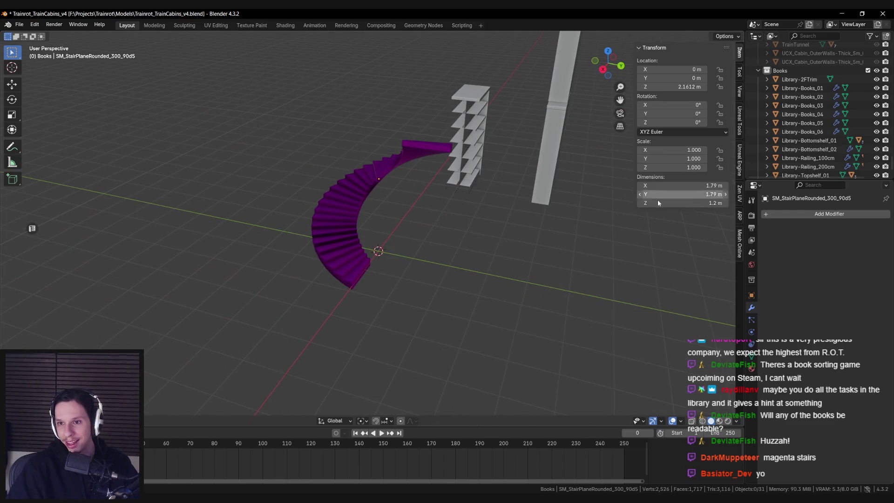
# Switch the viewport shading colour to Material so the staircase shows plain grey.
pyautogui.click(736, 421)
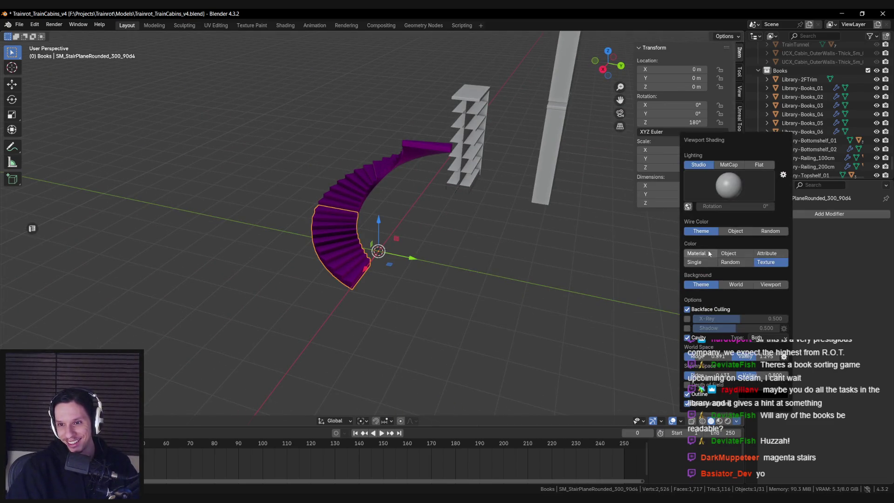
pyautogui.click(709, 253)
pyautogui.moveTo(491, 233)
pyautogui.mouseDown(button='middle')
pyautogui.moveTo(457, 270)
pyautogui.moveTo(381, 249)
pyautogui.moveTo(376, 192)
pyautogui.moveTo(236, 189)
pyautogui.moveTo(297, 211)
pyautogui.moveTo(303, 255)
pyautogui.moveTo(411, 239)
pyautogui.moveTo(371, 220)
pyautogui.moveTo(309, 250)
pyautogui.moveTo(532, 260)
pyautogui.moveTo(479, 246)
pyautogui.moveTo(326, 254)
pyautogui.mouseUp(button='middle')
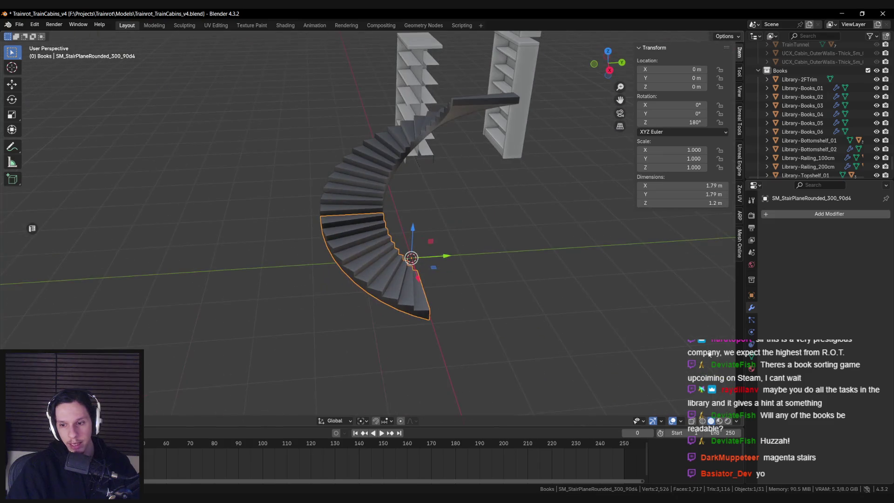
# Add custom split normals data to the stair mesh under Geometry Data.
pyautogui.click(748, 357)
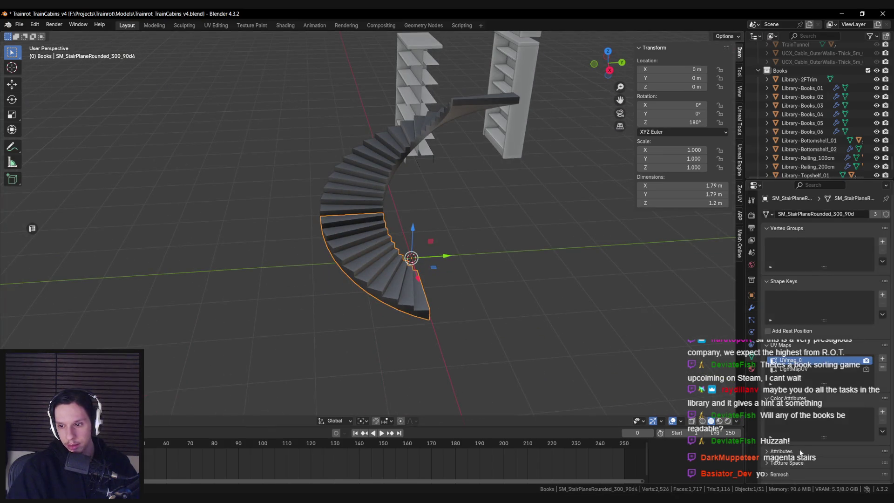
pyautogui.click(781, 467)
pyautogui.click(781, 465)
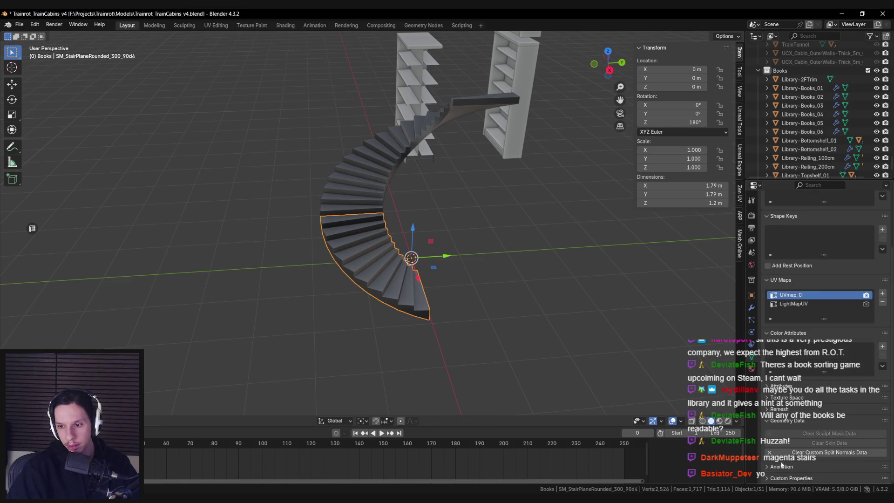
pyautogui.click(783, 459)
pyautogui.moveTo(465, 354); pyautogui.dragTo(448, 326, button='middle')
pyautogui.scroll(5, 419, 308)
pyautogui.moveTo(385, 296)
pyautogui.mouseDown(button='middle')
pyautogui.moveTo(401, 317)
pyautogui.moveTo(373, 309)
pyautogui.moveTo(423, 367)
pyautogui.moveTo(320, 309)
pyautogui.moveTo(414, 319)
pyautogui.mouseUp(button='middle')
# Check the stair mesh in edit mode and preview the studio lighting options.
pyautogui.press('Tab')
pyautogui.scroll(2, 377, 317)
pyautogui.press('Tab')
pyautogui.scroll(-3, 320, 309)
pyautogui.click(736, 420)
pyautogui.click(705, 188)
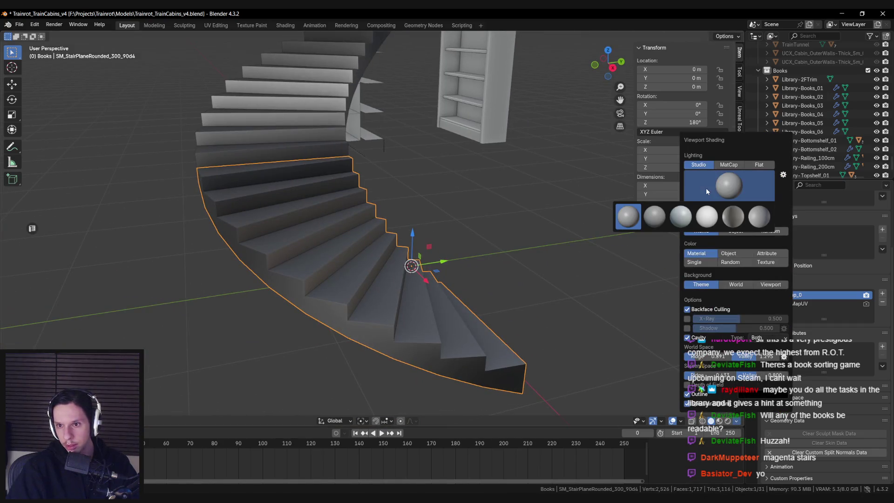
pyautogui.moveTo(667, 283)
pyautogui.mouseDown(button='middle')
pyautogui.moveTo(470, 254)
pyautogui.moveTo(463, 273)
pyautogui.moveTo(387, 280)
pyautogui.moveTo(432, 286)
pyautogui.moveTo(446, 255)
pyautogui.moveTo(440, 302)
pyautogui.moveTo(428, 306)
pyautogui.mouseUp(button='middle')
# Deselect the stairs and save the Blender file.
pyautogui.click(430, 284)
pyautogui.scroll(3, 443, 293)
pyautogui.scroll(-3, 439, 306)
pyautogui.hotkey('ctrl', 's')
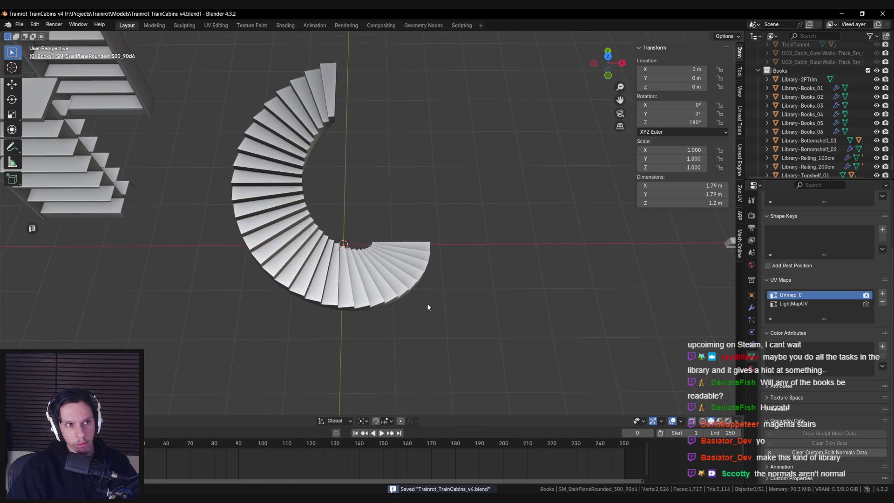
pyautogui.press('KP_7')
pyautogui.hotkey('alt', 'Tab')
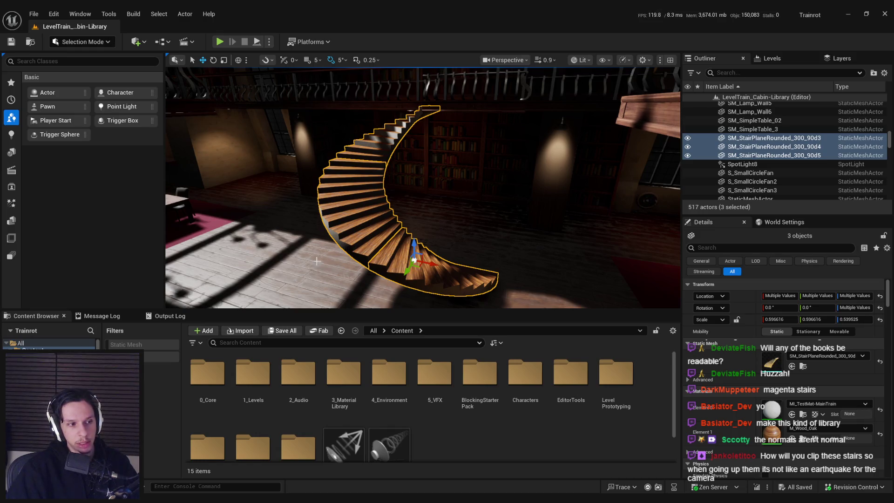
# Orbit around the wooden spiral staircase in Unreal, then return to Blender's top-down stair view.
pyautogui.moveTo(368, 279); pyautogui.dragTo(438, 257, button='right')
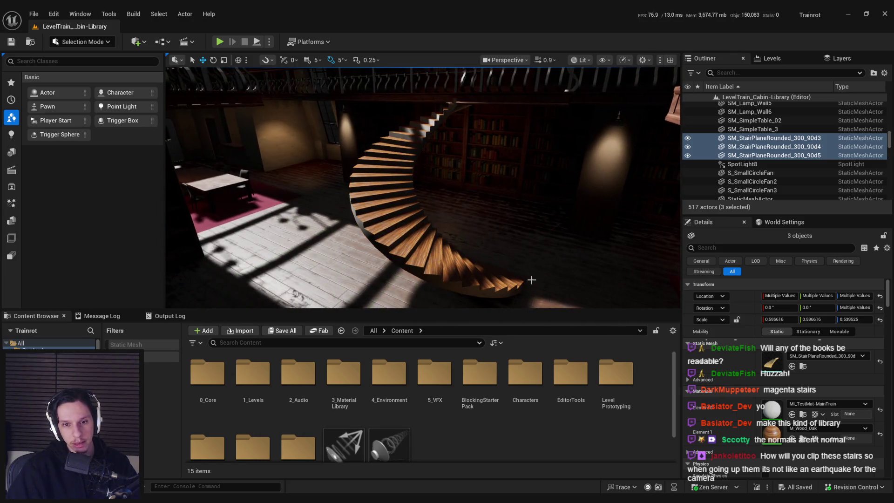
pyautogui.hotkey('alt', 'Tab')
pyautogui.moveTo(343, 265); pyautogui.dragTo(345, 276, button='middle')
pyautogui.press('KP_7')
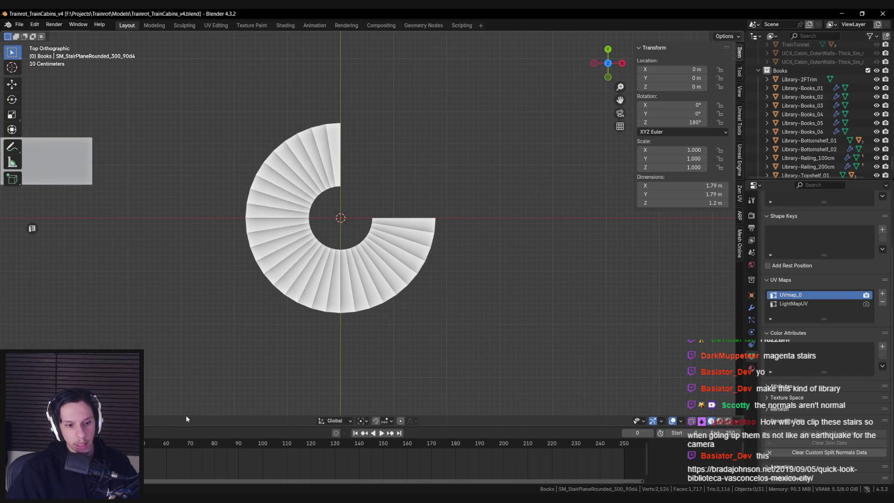
pyautogui.keyDown('shift'); pyautogui.moveTo(291, 321); pyautogui.dragTo(331, 303, button='middle'); pyautogui.keyUp('shift')
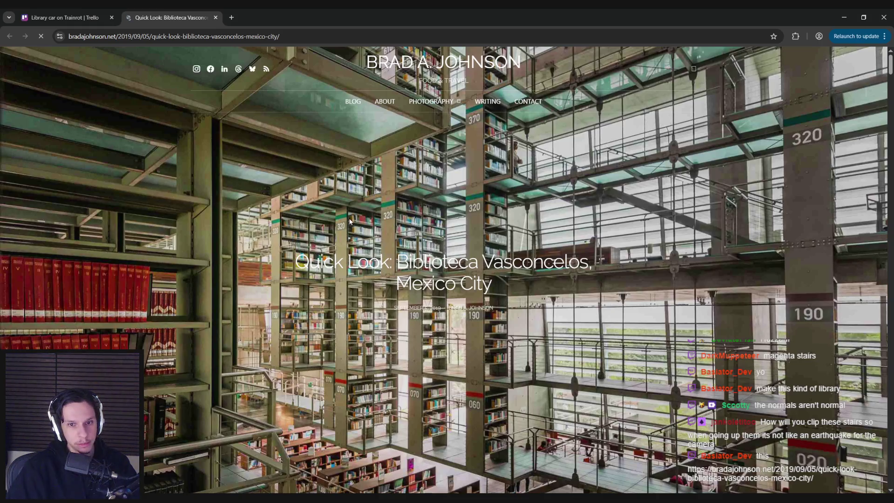
# Scroll through the 'Quick Look: Biblioteca Vasconcelos, Mexico City' article for reference.
pyautogui.scroll(-4, 352, 225)
pyautogui.scroll(4, 352, 225)
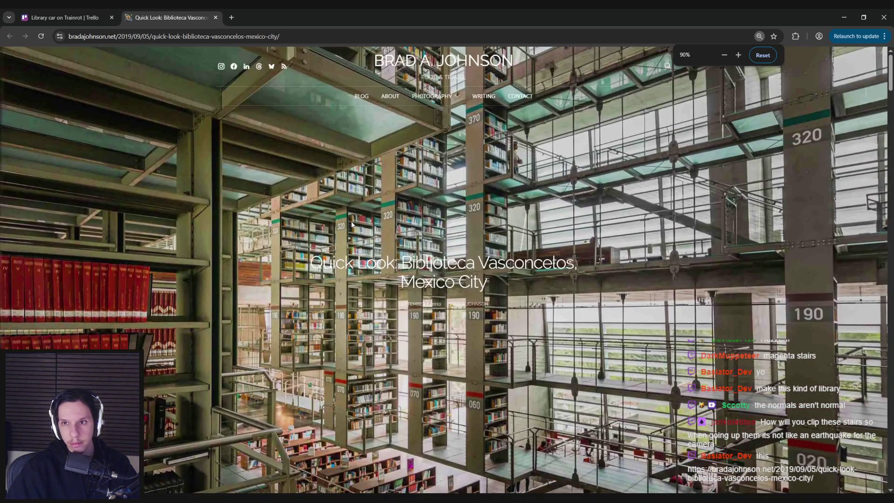
pyautogui.scroll(-3, 351, 224)
pyautogui.scroll(3, 351, 225)
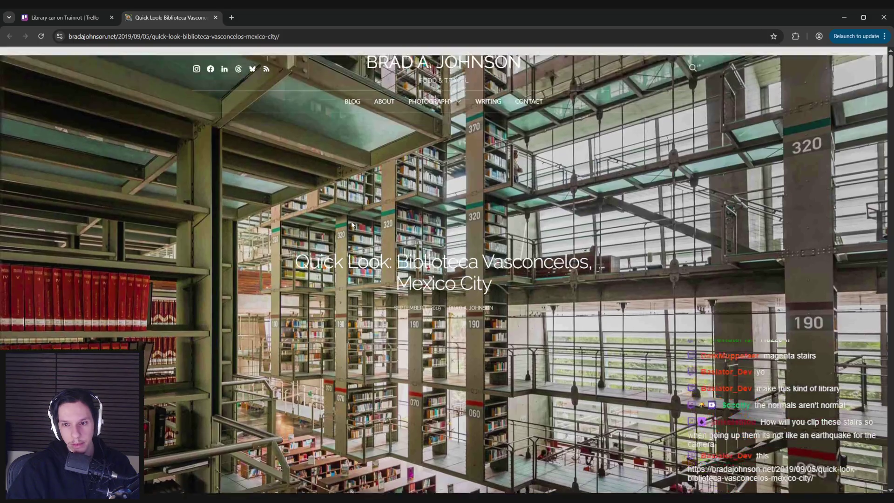
pyautogui.scroll(-2, 352, 225)
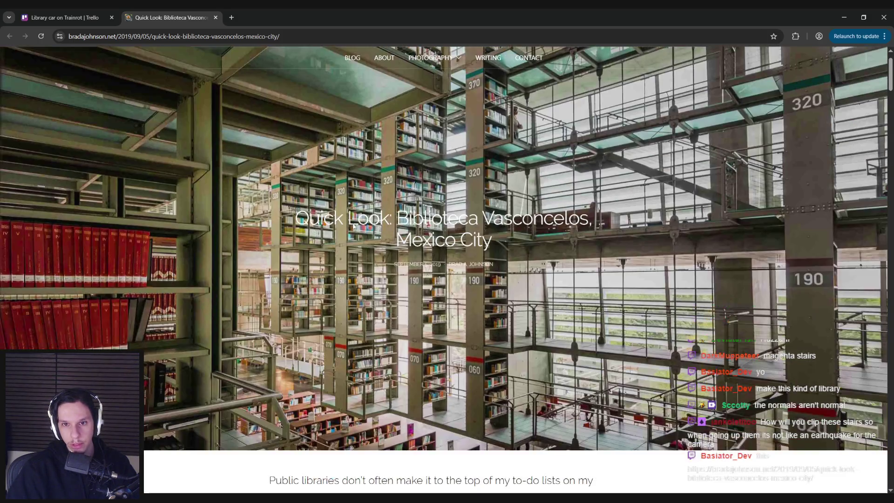
pyautogui.scroll(-1, 352, 225)
pyautogui.scroll(3, 353, 226)
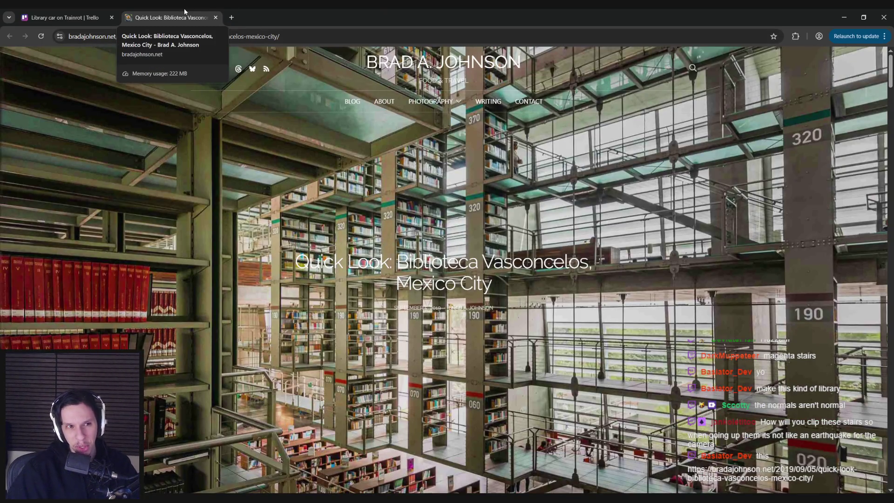
pyautogui.hotkey('ctrl', 'shift', 'Tab')
# Return to Blender and select the stair mesh in a perspective view.
pyautogui.click(843, 17)
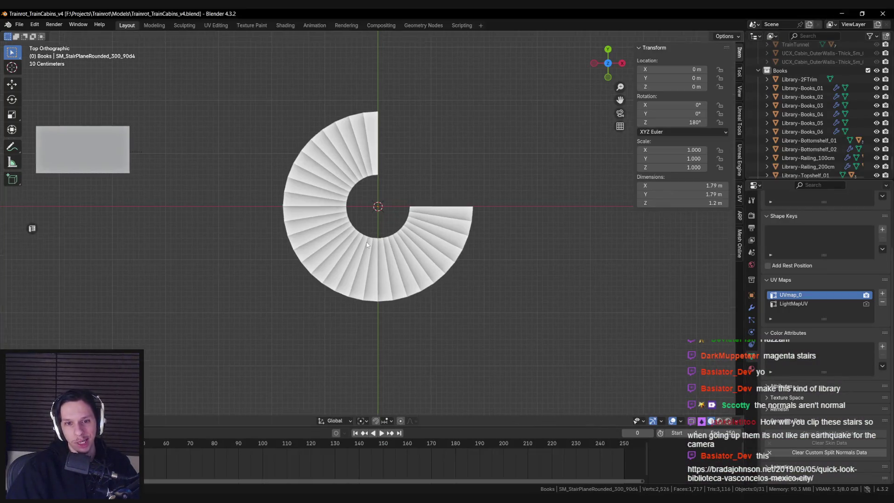
pyautogui.keyDown('shift'); pyautogui.moveTo(367, 242); pyautogui.dragTo(367, 265, button='middle'); pyautogui.keyUp('shift')
pyautogui.scroll(2, 366, 264)
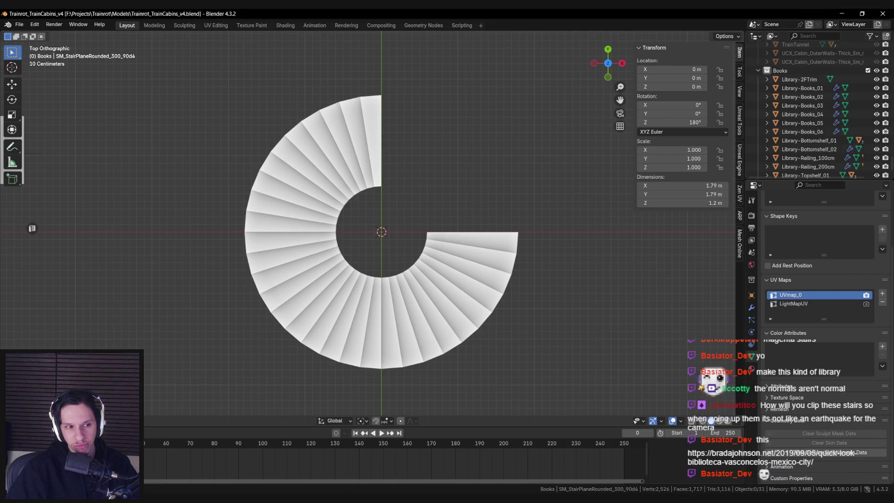
pyautogui.click(297, 356)
pyautogui.moveTo(298, 356)
pyautogui.mouseDown(button='middle')
pyautogui.moveTo(409, 240)
pyautogui.moveTo(402, 328)
pyautogui.moveTo(379, 306)
pyautogui.mouseUp(button='middle')
# In edit mode, select all the faces of the bottom step.
pyautogui.press('Tab')
pyautogui.hotkey('alt', 'a')
pyautogui.press('l')
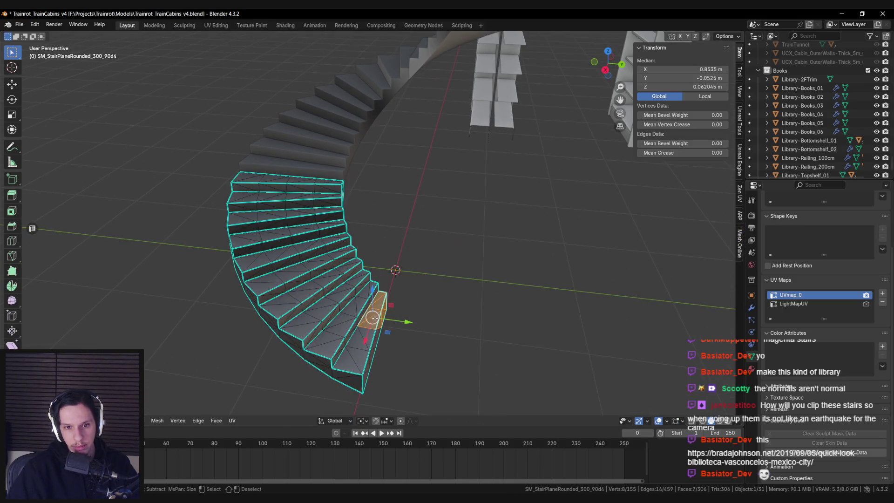
pyautogui.press('l')
pyautogui.moveTo(367, 330); pyautogui.dragTo(310, 327, button='middle')
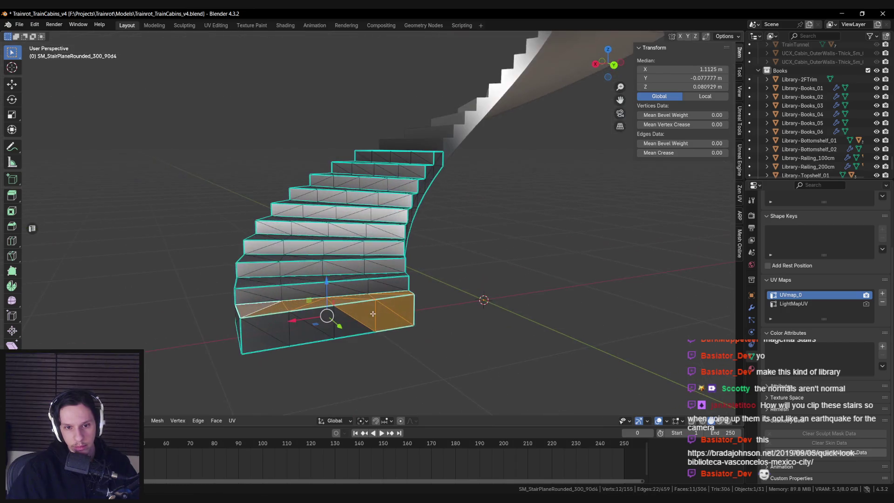
pyautogui.press('l')
pyautogui.moveTo(381, 339)
pyautogui.mouseDown(button='middle')
pyautogui.moveTo(280, 329)
pyautogui.moveTo(280, 321)
pyautogui.mouseUp(button='middle')
# Duplicate the bottom step faces in place and separate them into SM_StairPlaneRounded_300_90d4.001.
pyautogui.hotkey('shift', 'd')
pyautogui.rightClick(317, 282)
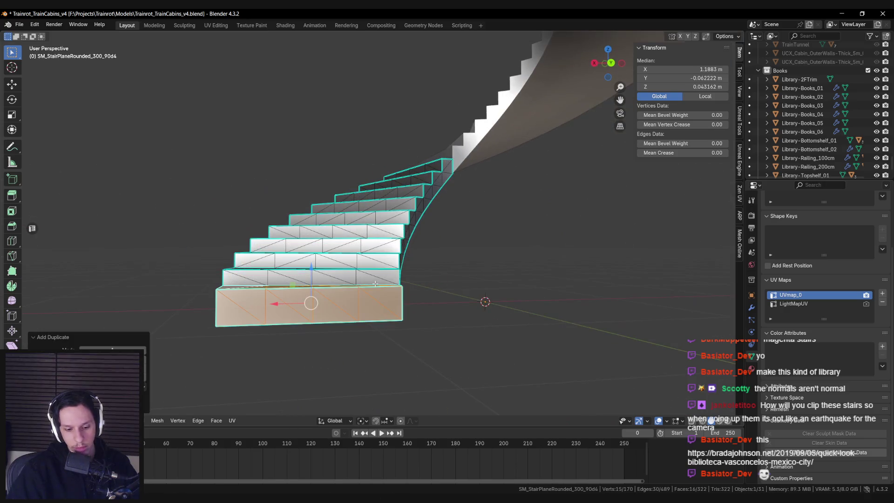
pyautogui.press('p')
pyautogui.click(317, 282)
pyautogui.press('Tab')
pyautogui.click(300, 292)
# Review the separated step's modifier and mesh data properties.
pyautogui.scroll(-2, 331, 312)
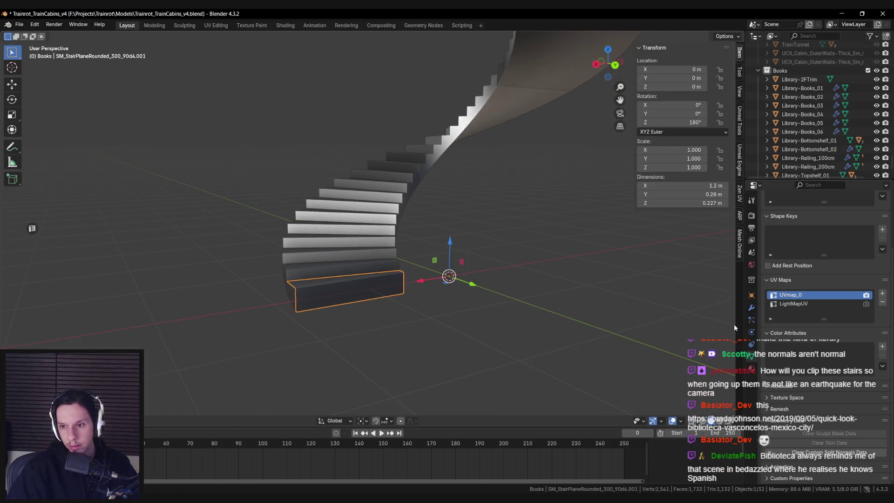
pyautogui.click(751, 308)
pyautogui.click(751, 355)
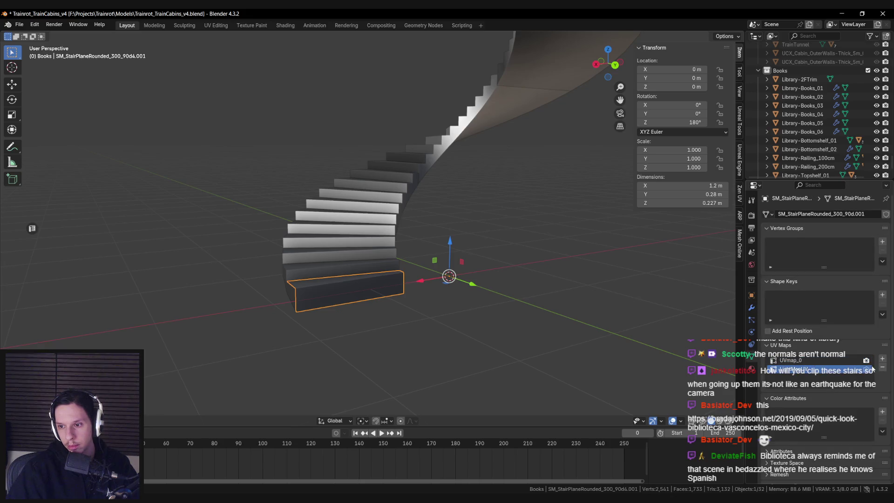
pyautogui.moveTo(372, 321)
pyautogui.mouseDown(button='middle')
pyautogui.moveTo(394, 299)
pyautogui.moveTo(361, 331)
pyautogui.mouseUp(button='middle')
pyautogui.press('Tab')
pyautogui.press('a')
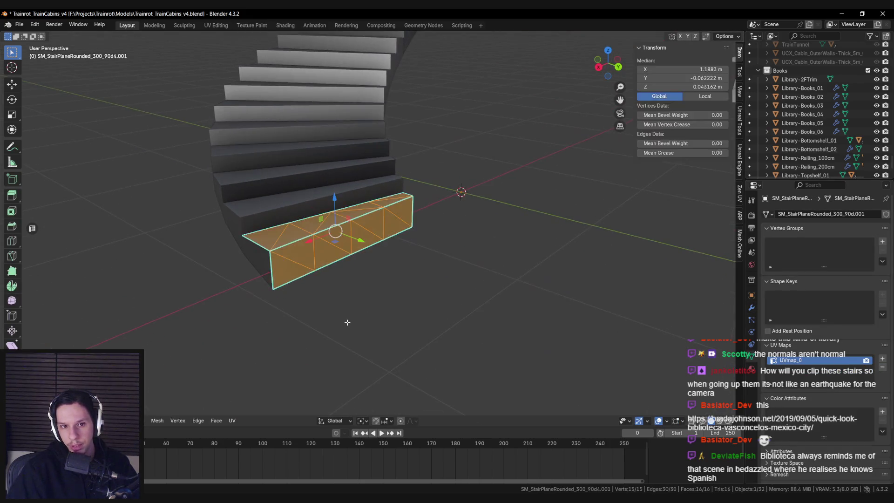
pyautogui.press('Tab')
# Clear the separated step's custom split normals data.
pyautogui.scroll(-4, 775, 450)
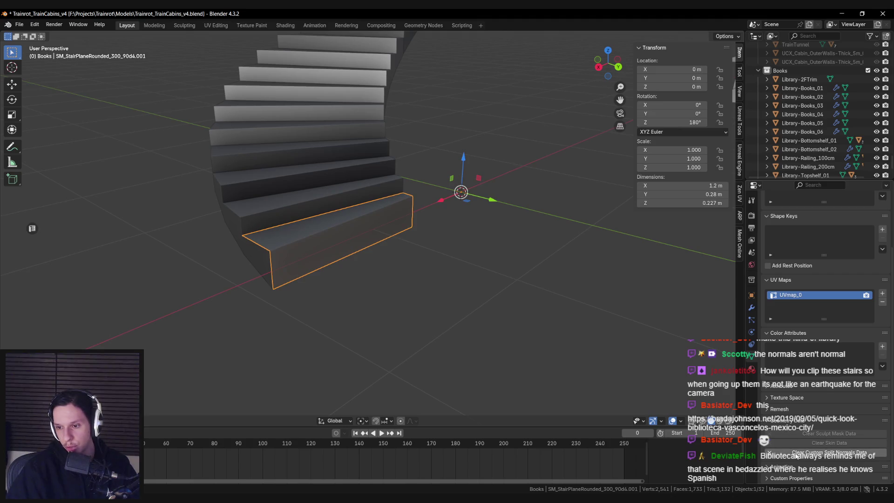
pyautogui.click(798, 455)
pyautogui.moveTo(480, 373); pyautogui.dragTo(459, 360, button='middle')
pyautogui.press('Tab')
pyautogui.press('a')
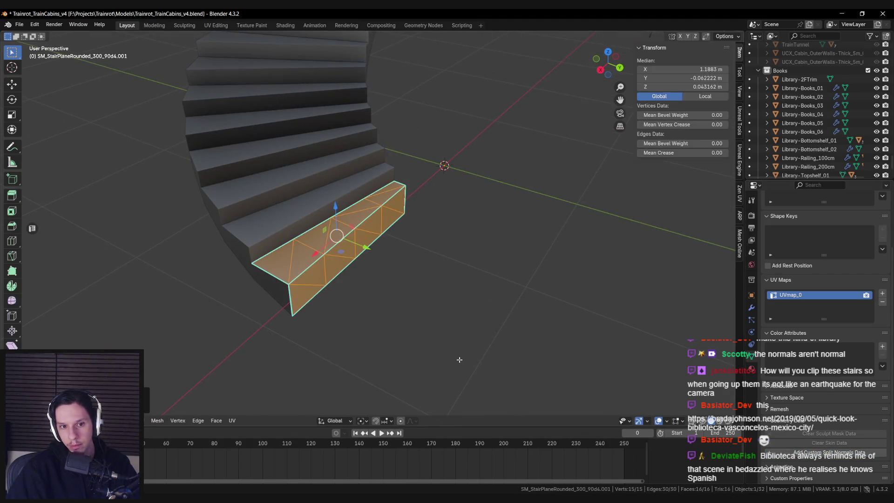
pyautogui.press('Tab')
pyautogui.moveTo(319, 331)
pyautogui.mouseDown(button='middle')
pyautogui.moveTo(305, 313)
pyautogui.moveTo(329, 339)
pyautogui.moveTo(482, 289)
pyautogui.mouseUp(button='middle')
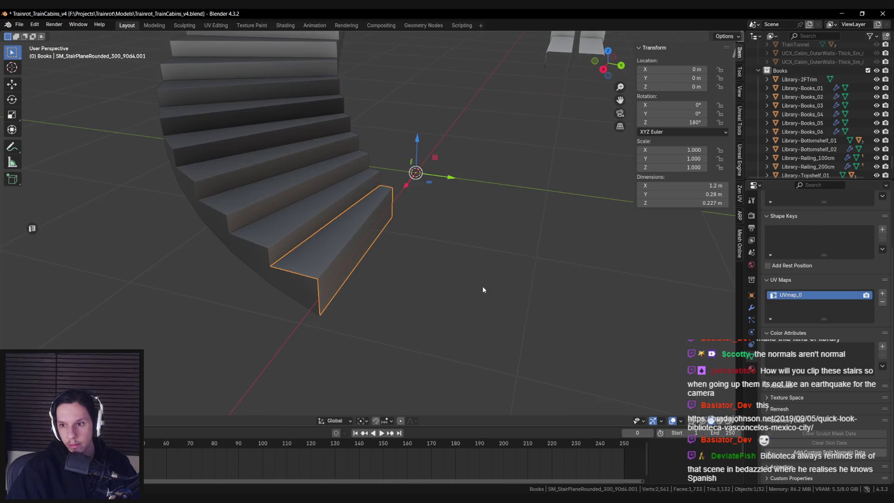
# Remove the M_Wood_Oak material slot from the step, leaving MI_TestMat-MainTrain.
pyautogui.click(751, 369)
pyautogui.scroll(5, 797, 252)
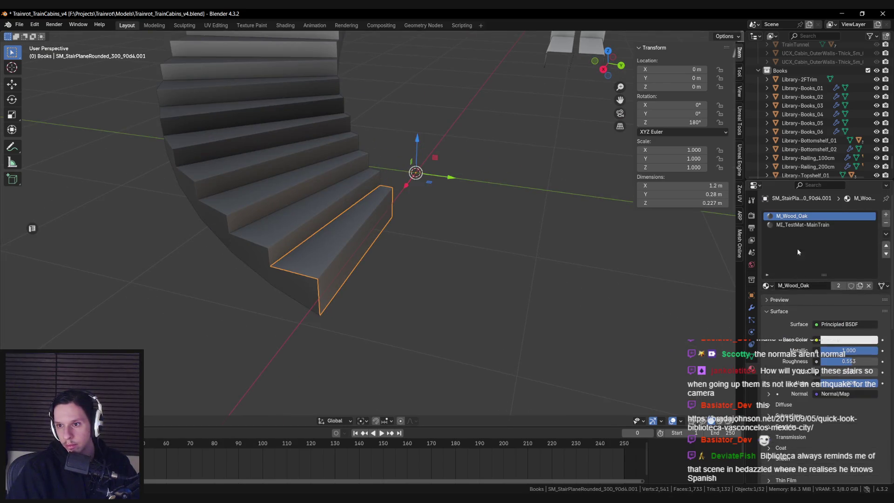
pyautogui.click(886, 223)
pyautogui.moveTo(725, 241)
pyautogui.mouseDown(button='middle')
pyautogui.moveTo(499, 244)
pyautogui.moveTo(536, 293)
pyautogui.mouseUp(button='middle')
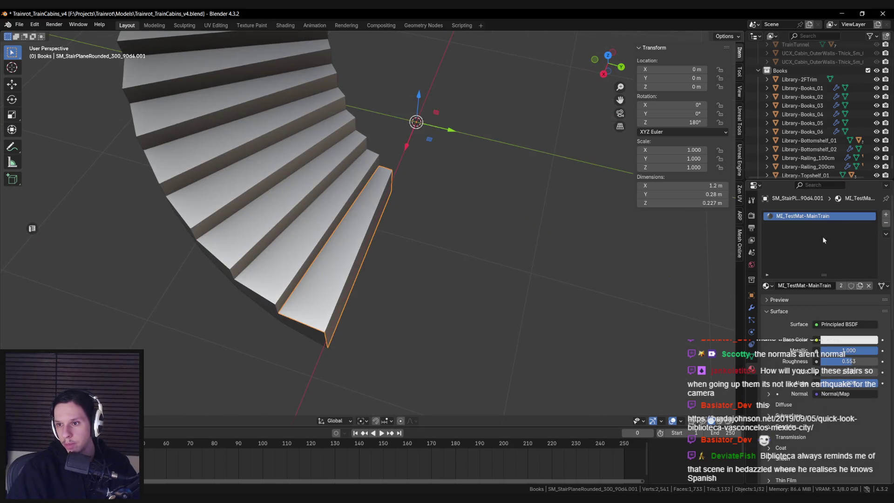
pyautogui.click(766, 285)
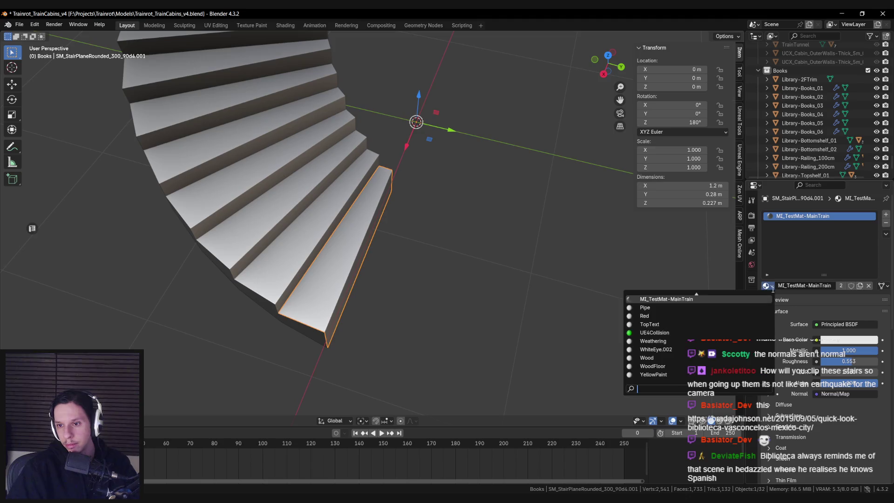
pyautogui.moveTo(558, 279); pyautogui.dragTo(493, 264, button='middle')
pyautogui.hotkey('alt', 'Tab')
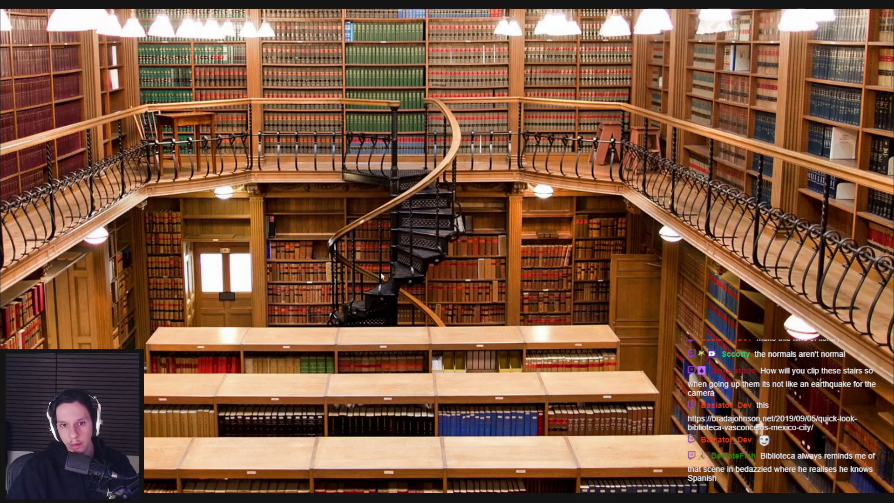
# Zoom in on the reference photo's black spiral staircase, then return to Blender.
pyautogui.scroll(1, 417, 256)
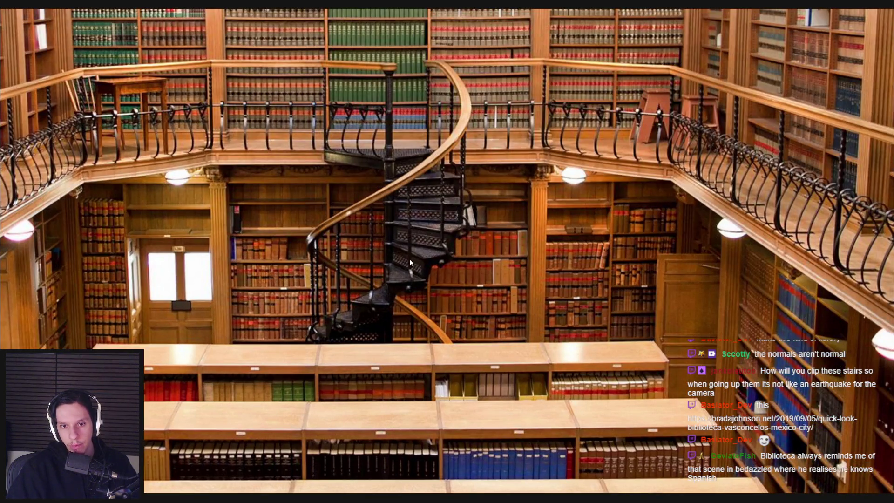
pyautogui.scroll(3, 409, 258)
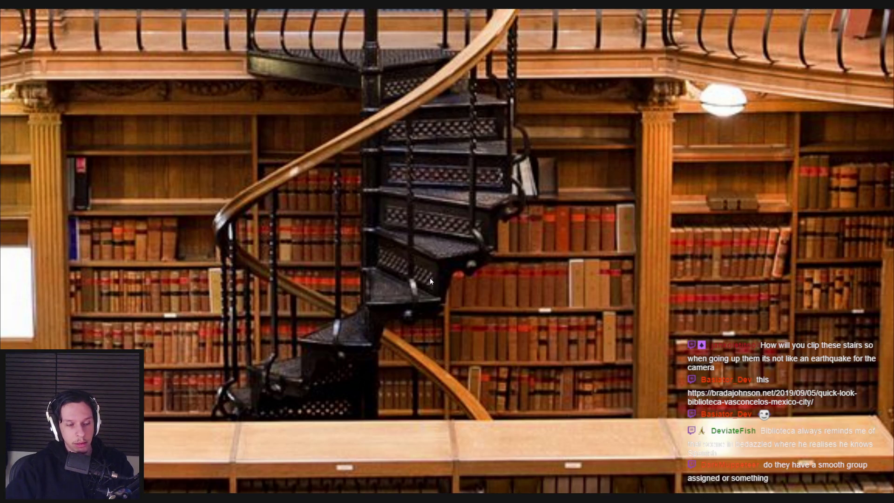
pyautogui.hotkey('alt', 'Tab')
pyautogui.moveTo(429, 278)
pyautogui.mouseDown(button='middle')
pyautogui.moveTo(420, 203)
pyautogui.moveTo(376, 245)
pyautogui.mouseUp(button='middle')
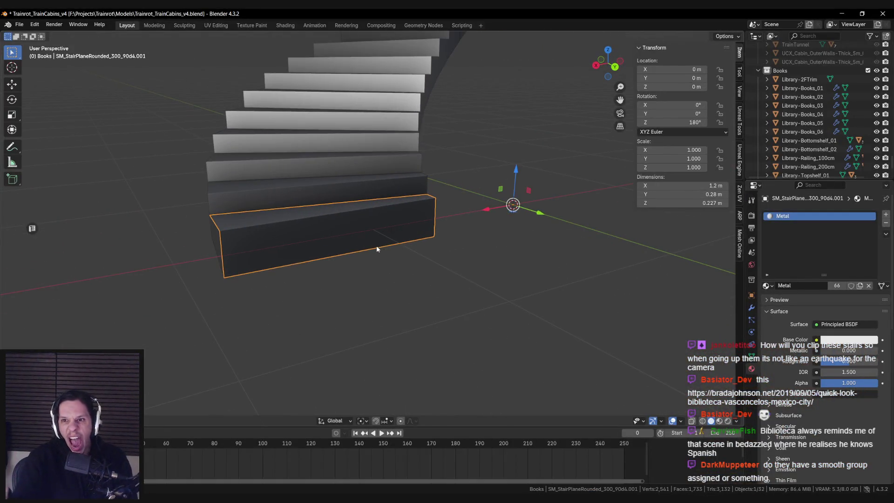
# Apply the separated step's rotation so it reads 0°.
pyautogui.hotkey('ctrl', 'a')
pyautogui.click(377, 249)
pyautogui.moveTo(378, 251)
pyautogui.mouseDown(button='middle')
pyautogui.moveTo(392, 280)
pyautogui.moveTo(410, 261)
pyautogui.moveTo(426, 278)
pyautogui.moveTo(475, 293)
pyautogui.moveTo(416, 264)
pyautogui.moveTo(419, 272)
pyautogui.mouseUp(button='middle')
# Set viewport shading colour to Object and save Trainrot_TrainCabins_v4.blend.
pyautogui.click(736, 421)
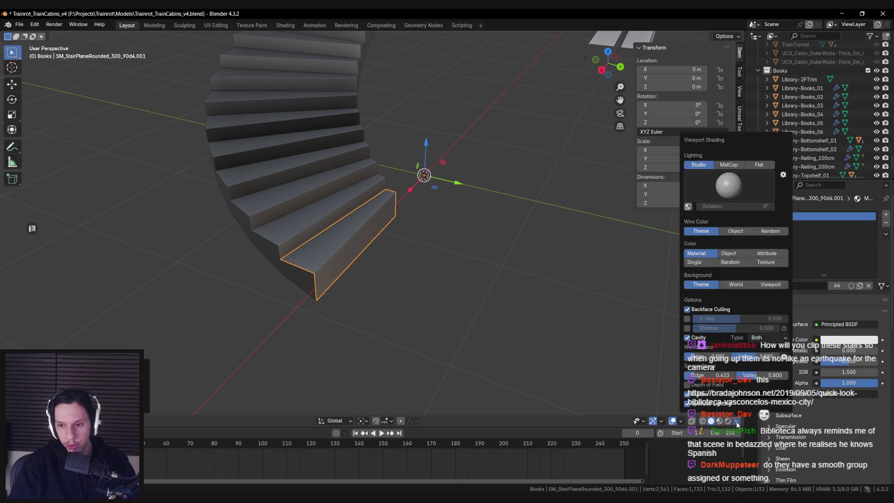
pyautogui.click(734, 255)
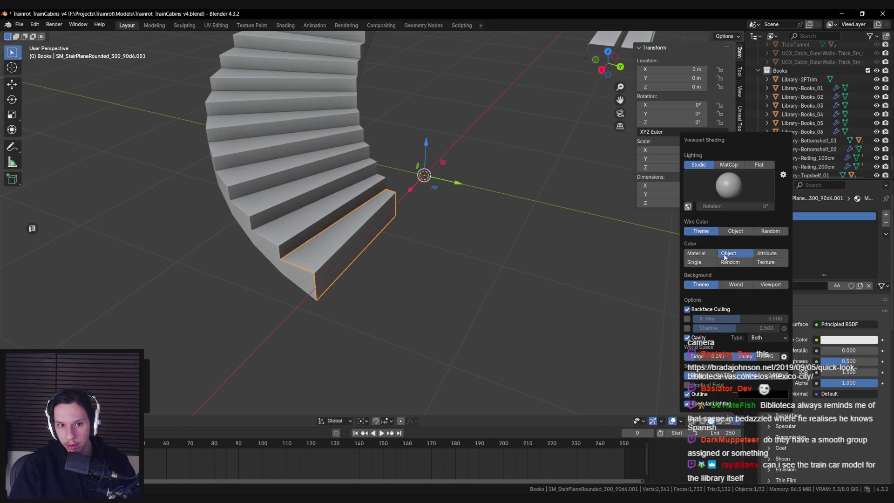
pyautogui.click(708, 256)
pyautogui.click(728, 254)
pyautogui.moveTo(437, 270)
pyautogui.mouseDown(button='middle')
pyautogui.moveTo(408, 279)
pyautogui.moveTo(408, 291)
pyautogui.moveTo(414, 257)
pyautogui.mouseUp(button='middle')
pyautogui.hotkey('shift', 'z')
pyautogui.hotkey('shift', 'z')
pyautogui.hotkey('ctrl', 's')
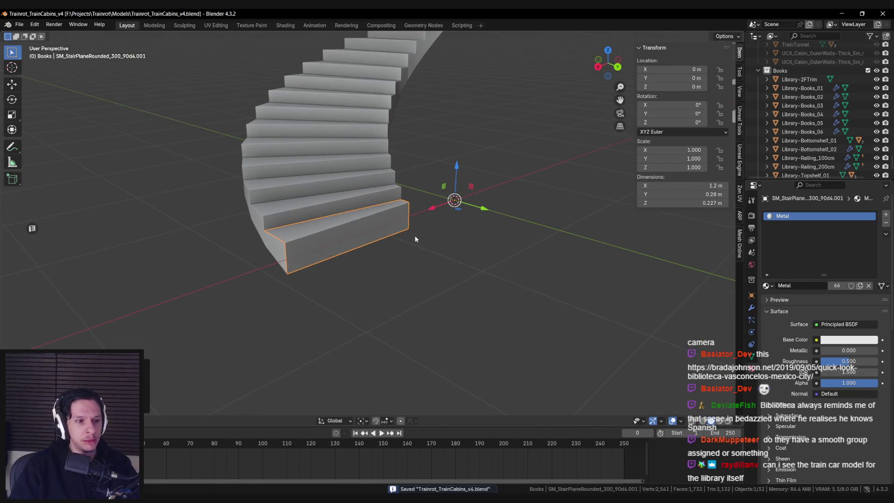
pyautogui.hotkey('alt', 'Tab')
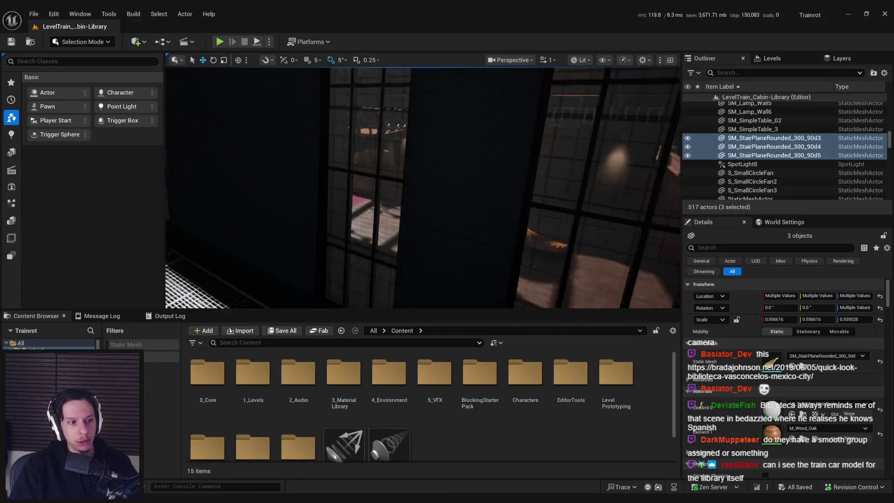
# Frame the train car, then fly inside to view the library's spiral staircase.
pyautogui.press('f')
pyautogui.moveTo(422, 186)
pyautogui.keyDown('alt'); pyautogui.mouseDown()
pyautogui.moveTo(489, 180)
pyautogui.moveTo(497, 153)
pyautogui.moveTo(535, 191)
pyautogui.moveTo(558, 163)
pyautogui.moveTo(587, 154)
pyautogui.moveTo(607, 163)
pyautogui.mouseUp(); pyautogui.keyUp('alt')
pyautogui.scroll(5, 422, 186)
pyautogui.moveTo(449, 238)
pyautogui.keyDown('alt'); pyautogui.mouseDown()
pyautogui.moveTo(456, 234)
pyautogui.moveTo(449, 238)
pyautogui.mouseUp(); pyautogui.keyUp('alt')
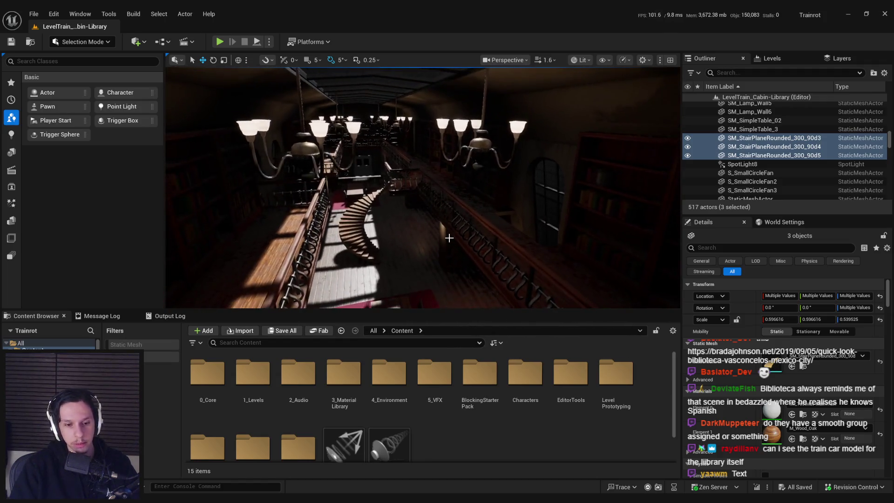
pyautogui.hotkey('alt', 'Tab')
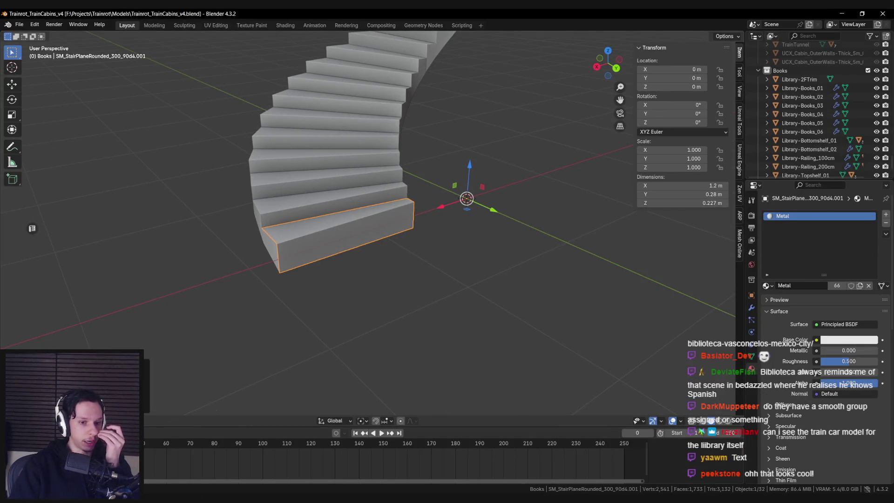
# Enter Edit Mode on the separated step and select the edge at its inner end.
pyautogui.moveTo(319, 341)
pyautogui.mouseDown(button='middle')
pyautogui.moveTo(354, 312)
pyautogui.moveTo(355, 266)
pyautogui.moveTo(332, 259)
pyautogui.mouseUp(button='middle')
pyautogui.press('Tab')
pyautogui.hotkey('alt', 'a')
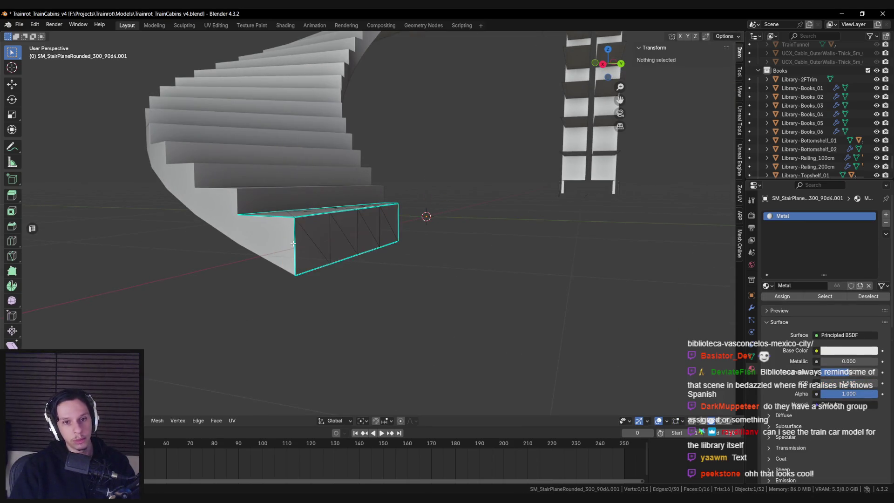
pyautogui.click(325, 239)
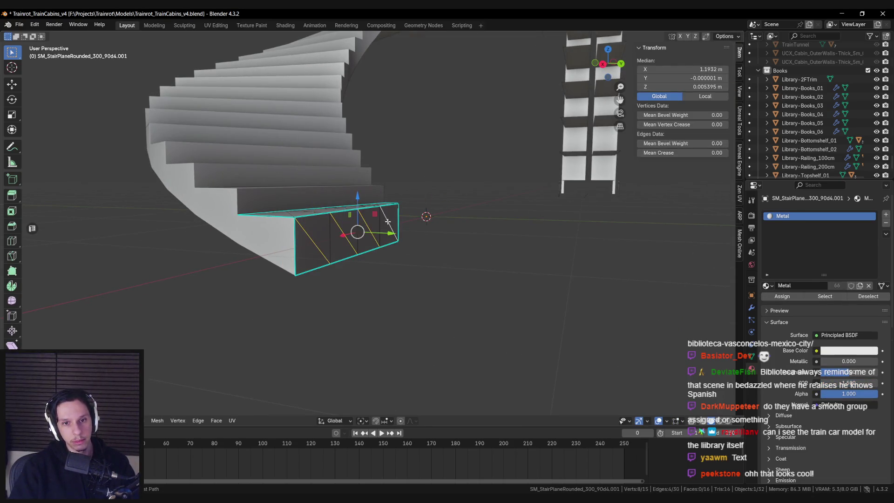
pyautogui.click(387, 221)
pyautogui.moveTo(388, 222); pyautogui.dragTo(442, 223, button='middle')
pyautogui.click(454, 223)
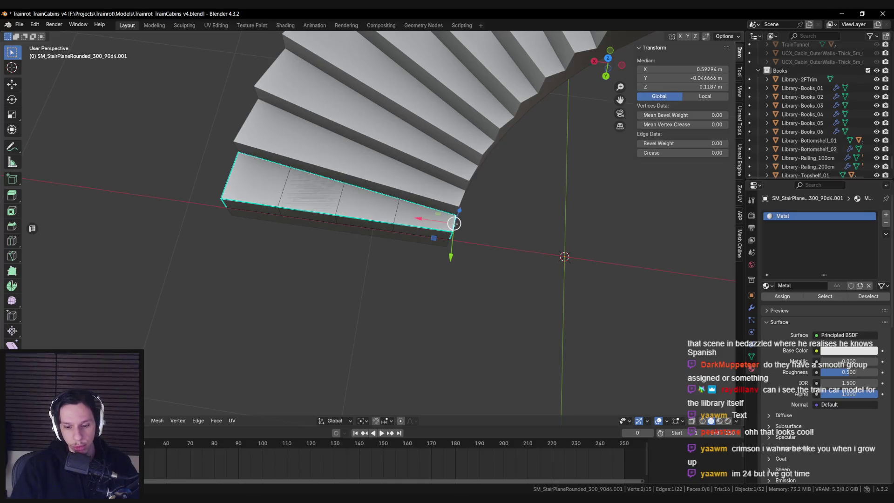
# From top view, extrude the inner edge and scale it flat toward the staircase centre, excluding Z.
pyautogui.press('KP_7')
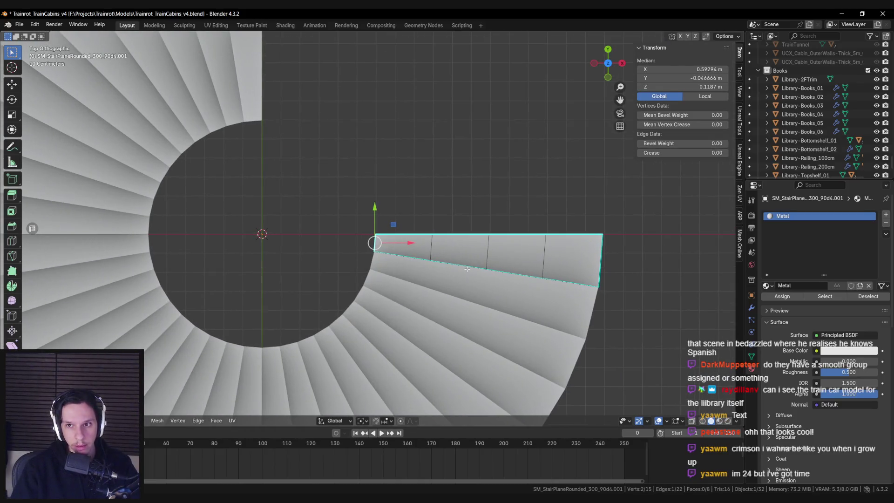
pyautogui.scroll(-3, 467, 269)
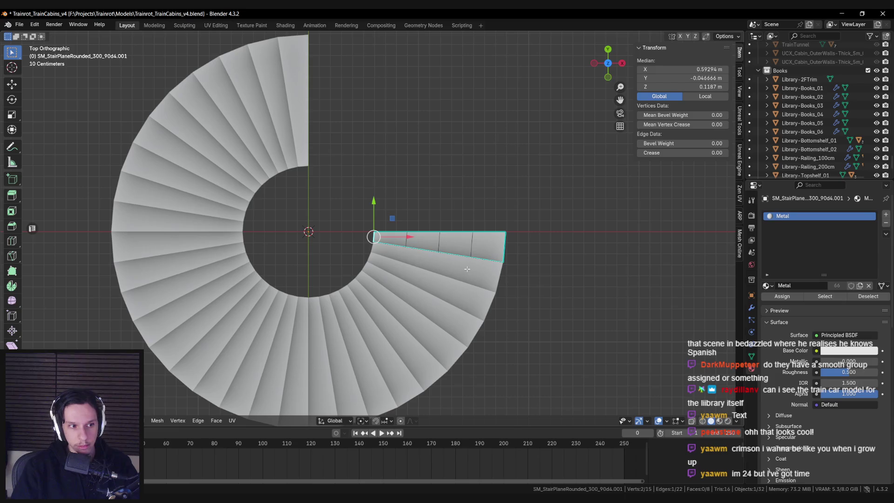
pyautogui.scroll(-4, 467, 268)
pyautogui.moveTo(467, 266)
pyautogui.mouseDown(button='middle')
pyautogui.moveTo(471, 132)
pyautogui.moveTo(453, 203)
pyautogui.mouseUp(button='middle')
pyautogui.press('KP_7')
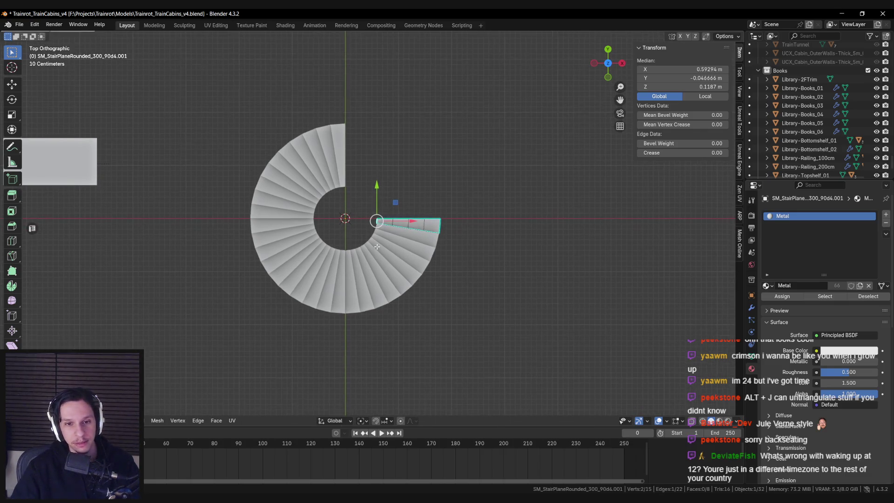
pyautogui.scroll(4, 367, 256)
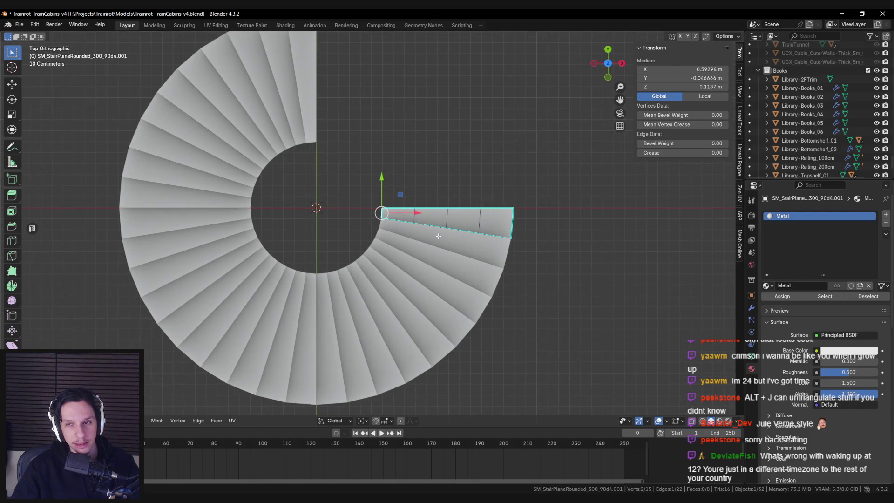
pyautogui.press('e')
pyautogui.press('Escape')
pyautogui.click(363, 421)
pyautogui.click(381, 383)
pyautogui.press('s')
pyautogui.hotkey('shift', 'z')
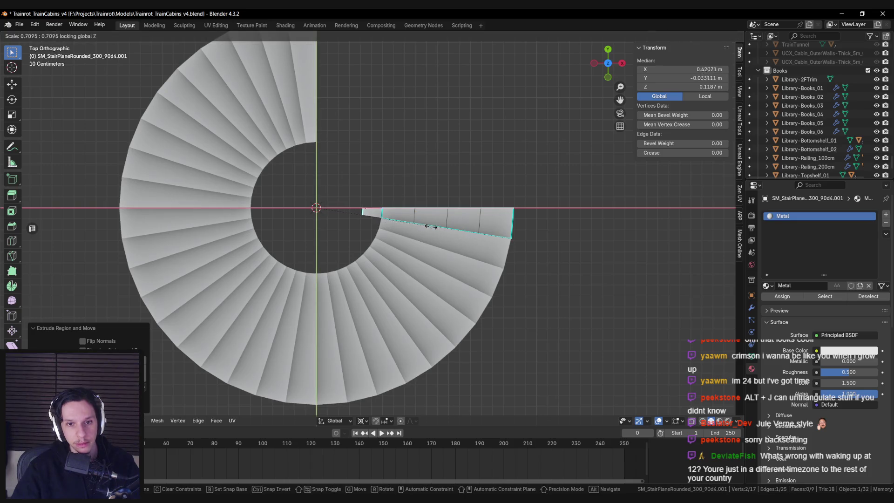
pyautogui.click(328, 201)
# Compare the model with the library reference photo, then open the bottom stair step in Edit Mode.
pyautogui.press('Tab')
pyautogui.moveTo(415, 249)
pyautogui.mouseDown(button='middle')
pyautogui.moveTo(280, 180)
pyautogui.moveTo(233, 201)
pyautogui.moveTo(248, 223)
pyautogui.moveTo(302, 241)
pyautogui.moveTo(356, 236)
pyautogui.mouseUp(button='middle')
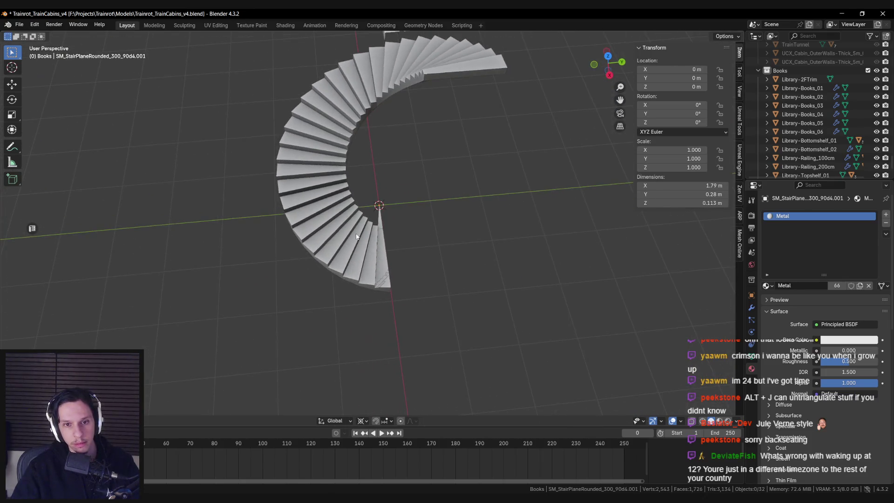
pyautogui.hotkey('alt', 'Tab')
pyautogui.scroll(-1, 373, 106)
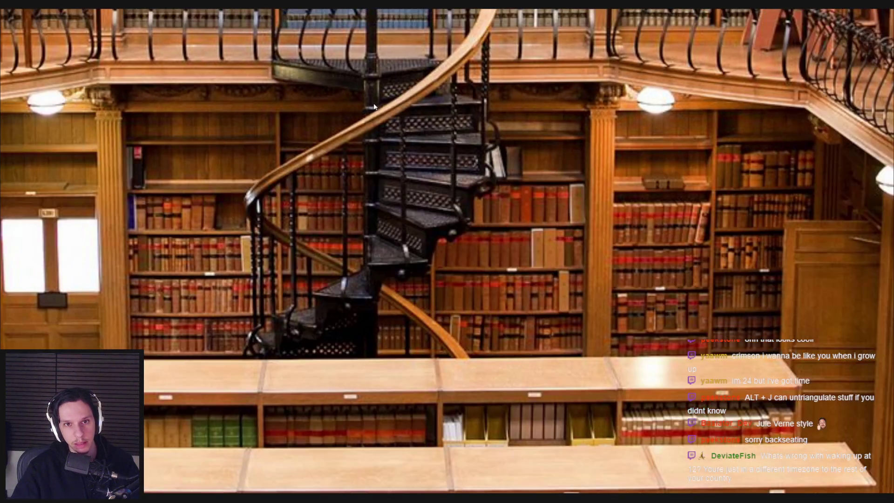
pyautogui.hotkey('alt', 'Tab')
pyautogui.moveTo(369, 194)
pyautogui.mouseDown(button='middle')
pyautogui.moveTo(411, 241)
pyautogui.moveTo(459, 252)
pyautogui.moveTo(470, 235)
pyautogui.moveTo(400, 223)
pyautogui.mouseUp(button='middle')
pyautogui.scroll(6, 447, 233)
pyautogui.click(372, 231)
pyautogui.press('Tab')
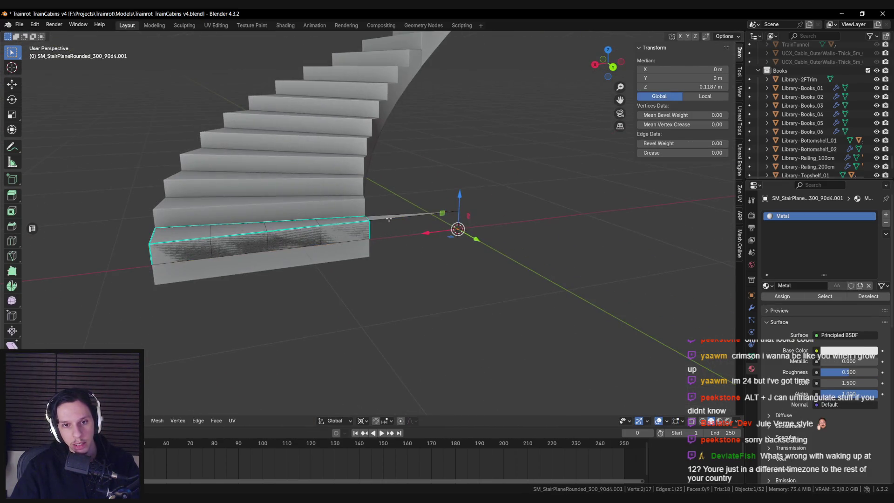
# With Bounding Box Center pivot, extrude the step's top edge and lower it along Z into a face.
pyautogui.click(428, 213)
pyautogui.scroll(1, 445, 209)
pyautogui.click(362, 420)
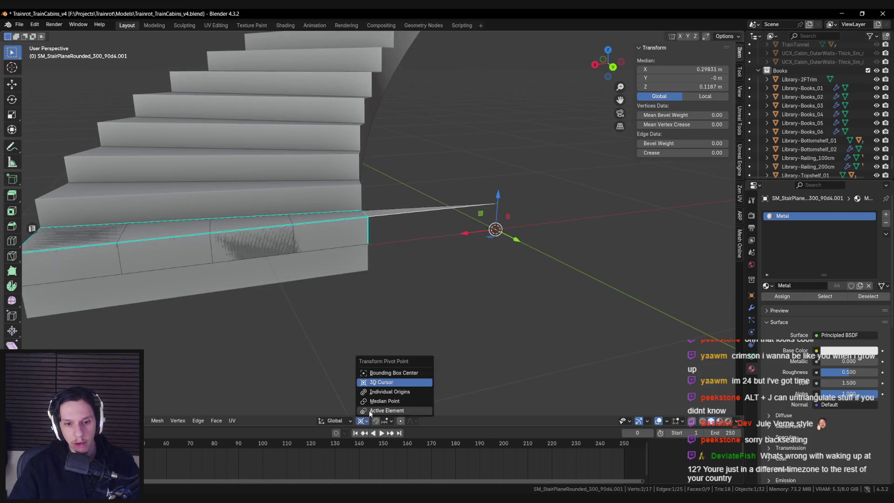
pyautogui.click(377, 375)
pyautogui.rightClick(431, 228)
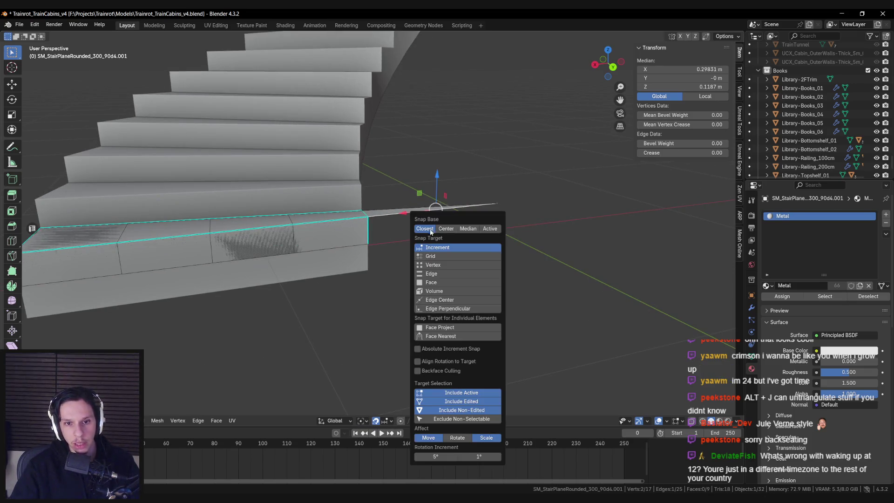
pyautogui.click(430, 259)
pyautogui.rightClick(433, 192)
pyautogui.press('g')
pyautogui.press('z')
pyautogui.click(433, 219)
# Merge the strip's vertices by distance and mark its long edge sharp.
pyautogui.press('a')
pyautogui.press('m')
pyautogui.click(397, 283)
pyautogui.press('m')
pyautogui.click(391, 293)
pyautogui.click(380, 215)
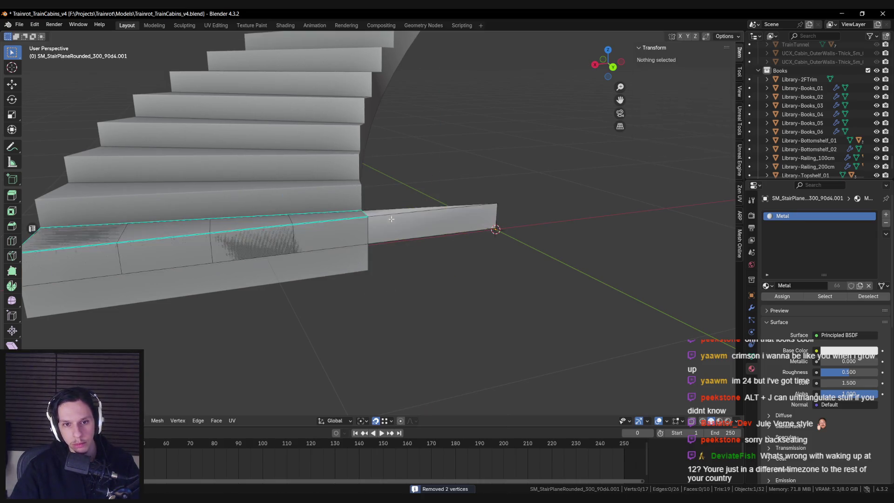
pyautogui.hotkey('ctrl', 'e')
pyautogui.click(382, 217)
pyautogui.press('Tab')
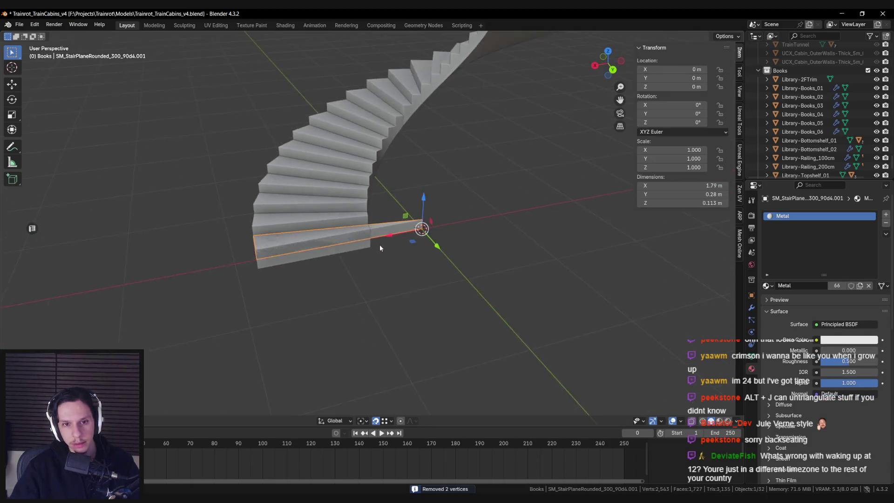
# Isolate and frame the step, then box-select the stray strip's vertices in X-ray view.
pyautogui.press('KP_Divide')
pyautogui.press('KP_Divide')
pyautogui.moveTo(389, 249)
pyautogui.mouseDown(button='middle')
pyautogui.moveTo(385, 277)
pyautogui.moveTo(363, 290)
pyautogui.moveTo(348, 268)
pyautogui.moveTo(336, 308)
pyautogui.moveTo(370, 262)
pyautogui.mouseUp(button='middle')
pyautogui.scroll(-2, 348, 294)
pyautogui.press('KP_Decimal')
pyautogui.press('Tab')
pyautogui.press('a')
pyautogui.hotkey('alt', 'a')
pyautogui.hotkey('alt', 'z')
pyautogui.moveTo(426, 203); pyautogui.dragTo(446, 229)
pyautogui.hotkey('alt', 'z')
pyautogui.press('Tab')
# Review the whole staircase and bring up the Apply transform options without applying anything.
pyautogui.moveTo(447, 229)
pyautogui.mouseDown(button='middle')
pyautogui.moveTo(437, 242)
pyautogui.moveTo(556, 250)
pyautogui.mouseUp(button='middle')
pyautogui.scroll(2, 657, 276)
pyautogui.scroll(-2, 590, 265)
pyautogui.hotkey('ctrl', 'a')
pyautogui.click(590, 268)
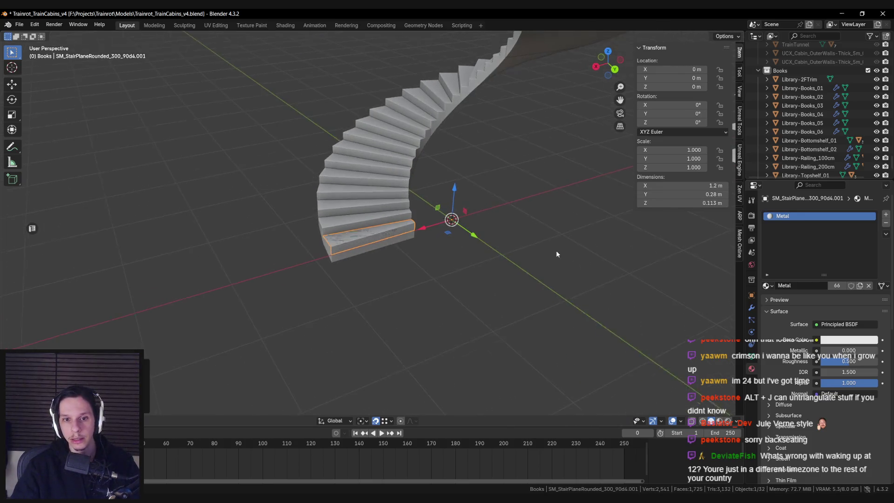
# Add an Arrows empty at the origin and rough-rotate it around Z in top view.
pyautogui.press('F3')
pyautogui.write('empty')
pyautogui.press('Down')
pyautogui.press('Down')
pyautogui.press('Down')
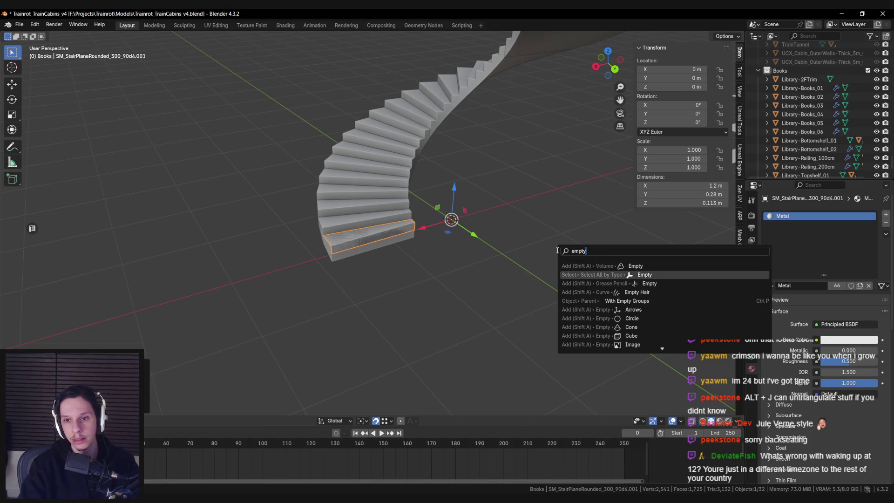
pyautogui.press('Return')
pyautogui.scroll(4, 403, 236)
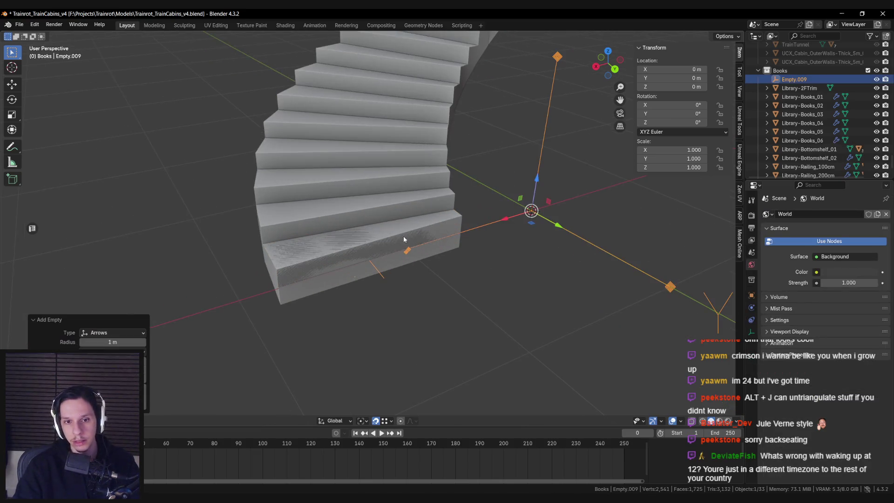
pyautogui.moveTo(445, 225); pyautogui.dragTo(469, 235, button='middle')
pyautogui.press('KP_7')
pyautogui.press('r')
pyautogui.press('z')
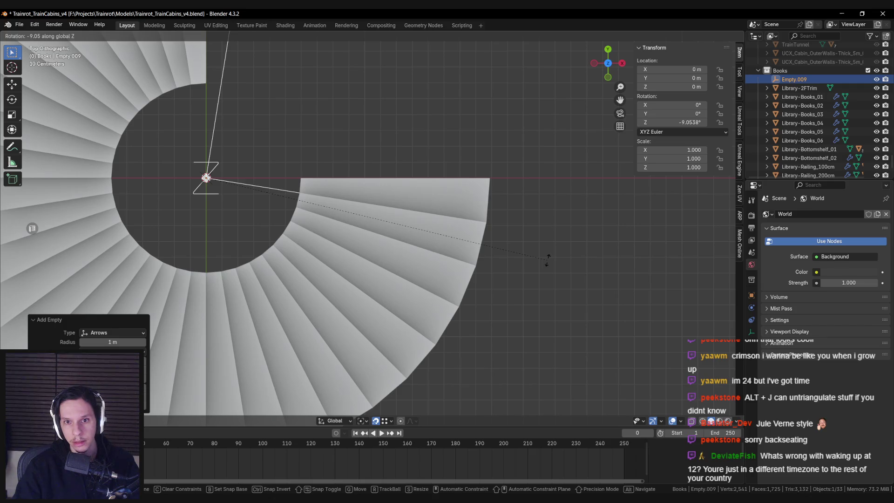
pyautogui.click(547, 259)
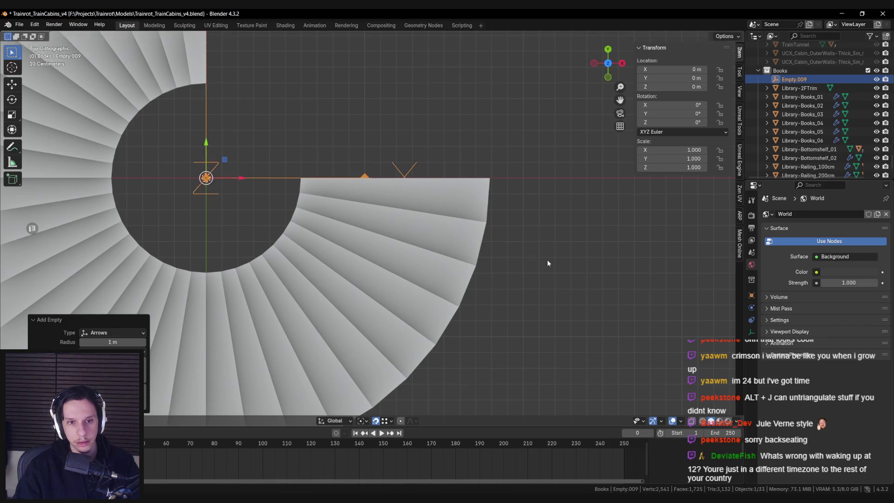
# Rotate Empty.009 by -9° with 'r-9', then select the bottom stair step in perspective.
pyautogui.scroll(-2, 546, 259)
pyautogui.click(410, 209)
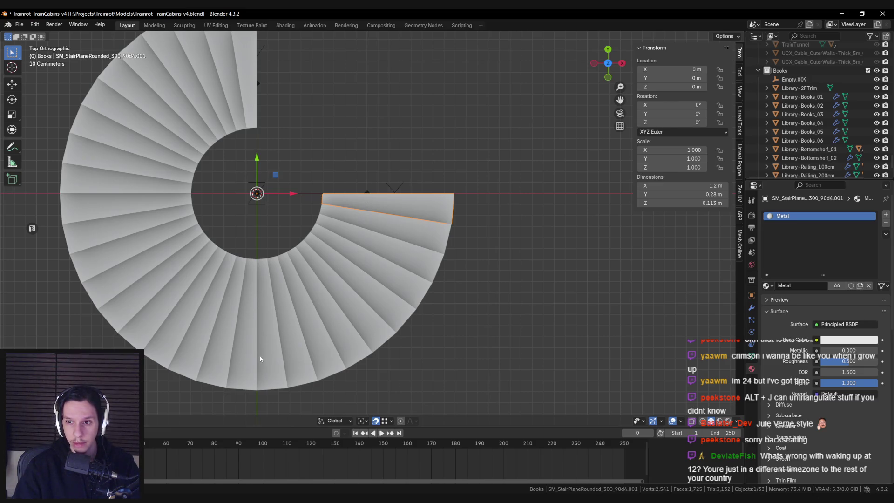
pyautogui.click(256, 193)
pyautogui.write('r')
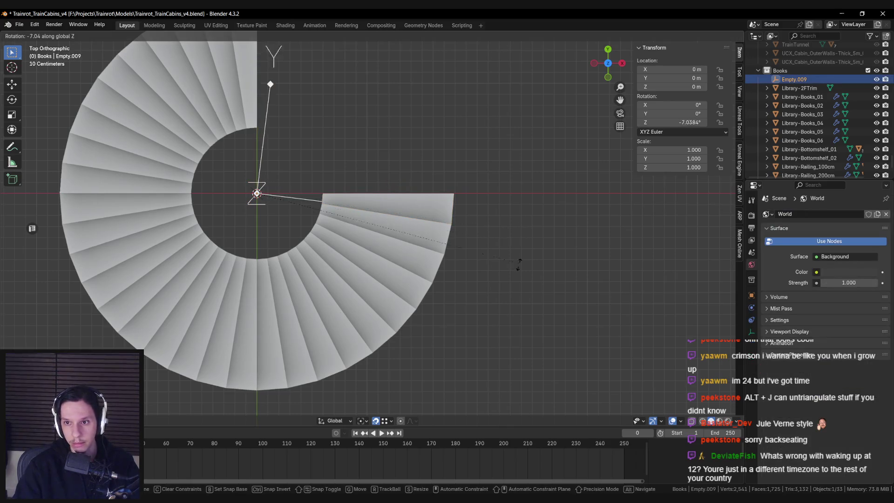
pyautogui.write('-9')
pyautogui.press('Return')
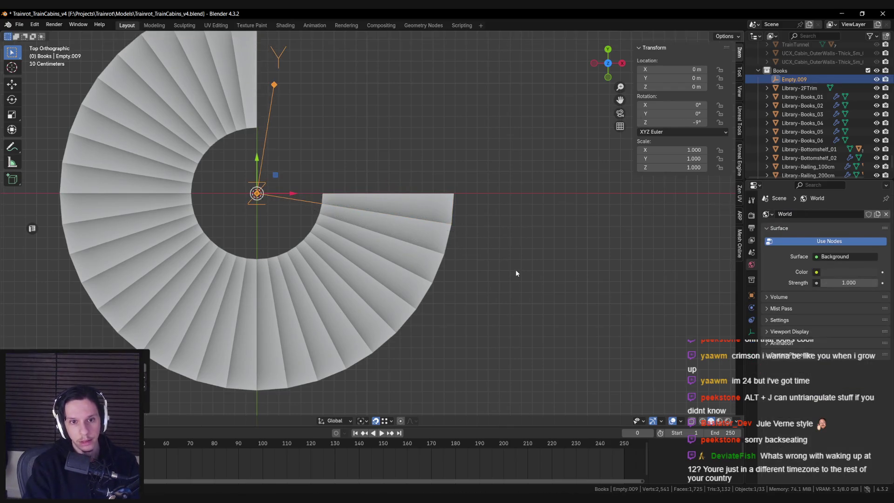
pyautogui.moveTo(515, 269); pyautogui.dragTo(356, 227, button='middle')
pyautogui.click(382, 254)
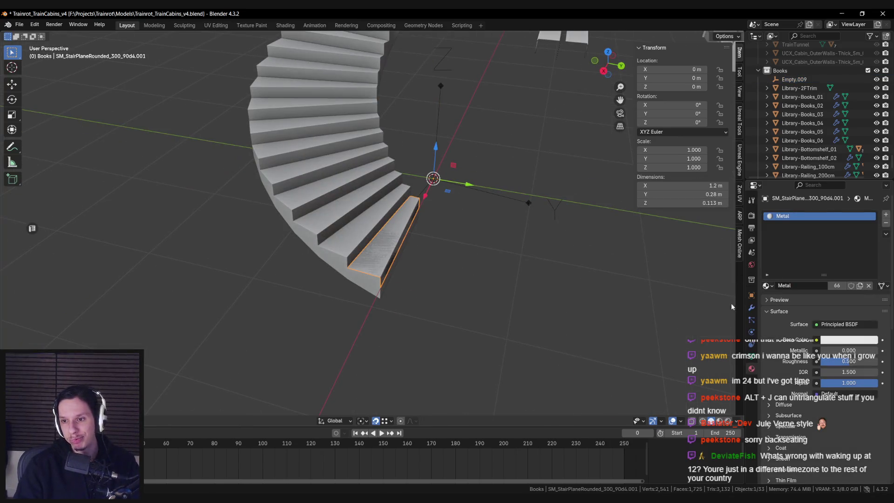
# Add an Array modifier to the step with Relative Offset off and Object Offset set to Empty.009.
pyautogui.click(750, 307)
pyautogui.click(828, 213)
pyautogui.write('array')
pyautogui.press('Return')
pyautogui.moveTo(605, 251); pyautogui.dragTo(647, 259, button='middle')
pyautogui.click(779, 266)
pyautogui.click(778, 324)
pyautogui.click(496, 212)
pyautogui.moveTo(496, 212)
pyautogui.mouseDown(button='middle')
pyautogui.moveTo(457, 250)
pyautogui.moveTo(441, 219)
pyautogui.moveTo(439, 244)
pyautogui.moveTo(428, 251)
pyautogui.moveTo(400, 227)
pyautogui.moveTo(432, 228)
pyautogui.moveTo(405, 246)
pyautogui.moveTo(372, 248)
pyautogui.moveTo(358, 233)
pyautogui.moveTo(475, 230)
pyautogui.mouseUp(button='middle')
# Raise Empty.009 vertically to one step height, 0.1187 m.
pyautogui.click(441, 220)
pyautogui.press('g')
pyautogui.press('z')
pyautogui.click(403, 221)
pyautogui.press('g')
pyautogui.press('z')
pyautogui.click(403, 240)
# Reselect Empty.009 and try further vertical moves, cancelling each one.
pyautogui.click(372, 248)
pyautogui.click(467, 231)
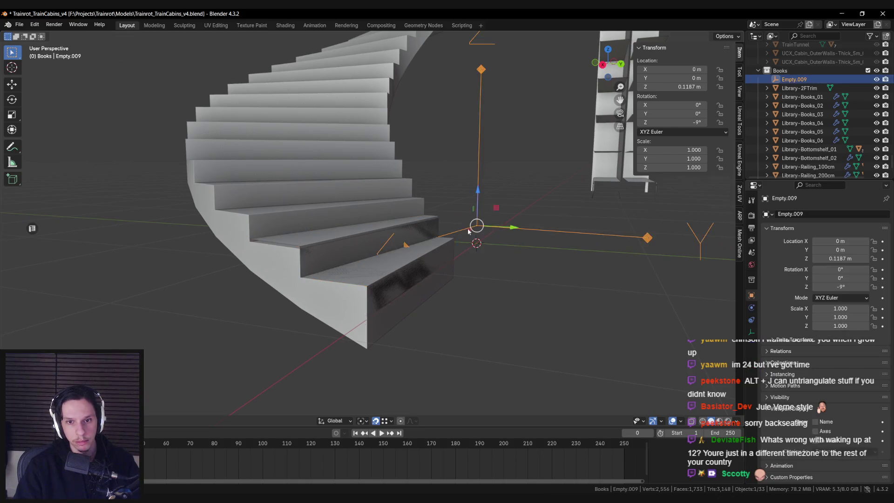
pyautogui.scroll(2, 445, 251)
pyautogui.press('g')
pyautogui.press('z')
pyautogui.press('Escape')
pyautogui.press('g')
pyautogui.press('z')
pyautogui.press('Escape')
# Toggle X-ray to check the empty's height while trying another vertical move.
pyautogui.hotkey('alt', 'z')
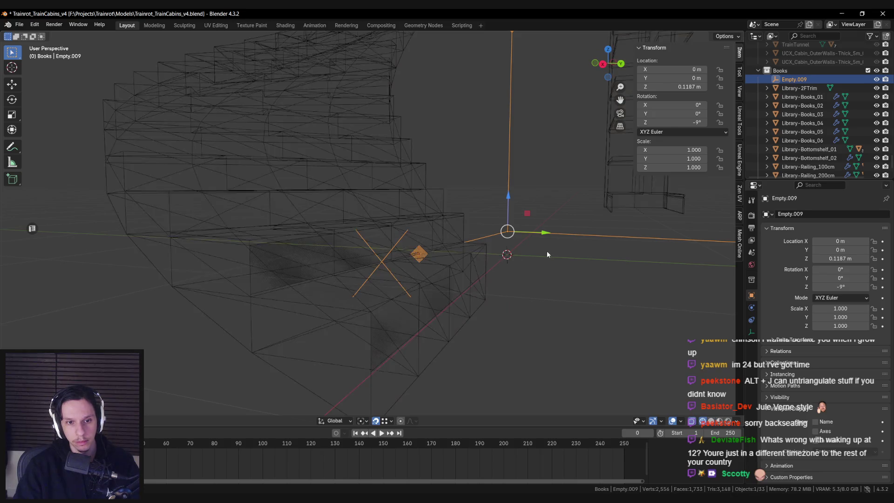
pyautogui.hotkey('alt', 'z')
pyautogui.press('g')
pyautogui.press('z')
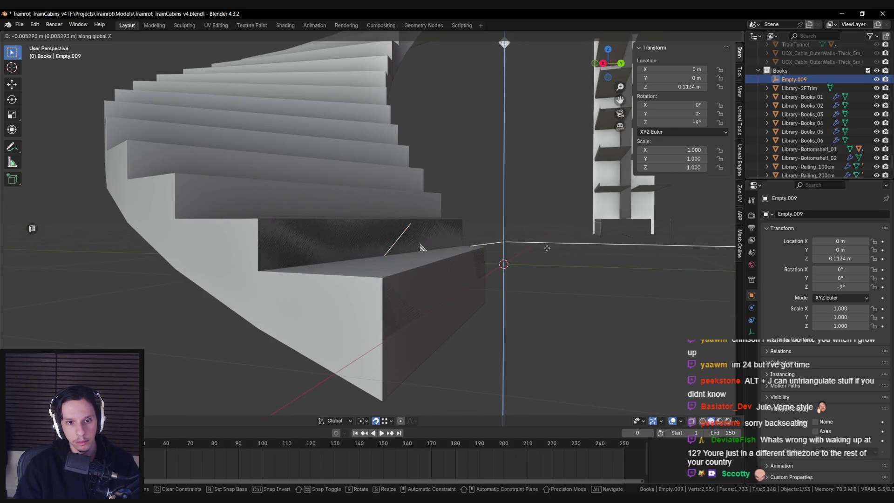
pyautogui.press('Escape')
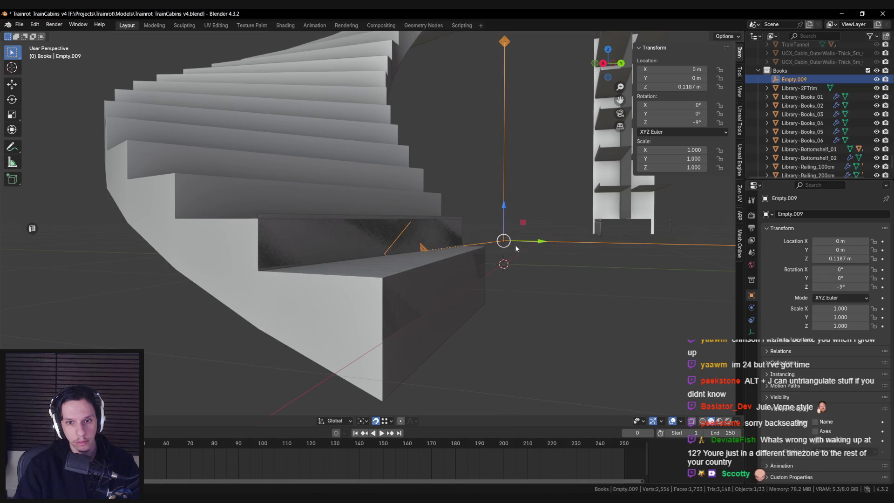
pyautogui.hotkey('alt', 'z')
pyautogui.hotkey('alt', 'z')
# Lower the step's edge loop to just below zero in Edit Mode.
pyautogui.click(340, 246)
pyautogui.press('Tab')
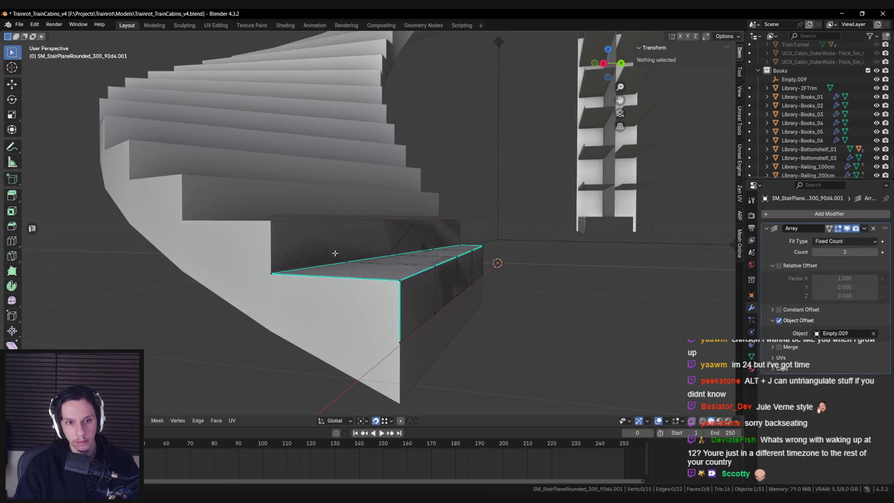
pyautogui.keyDown('alt'); pyautogui.click(419, 322); pyautogui.keyUp('alt')
pyautogui.press('g')
pyautogui.press('z')
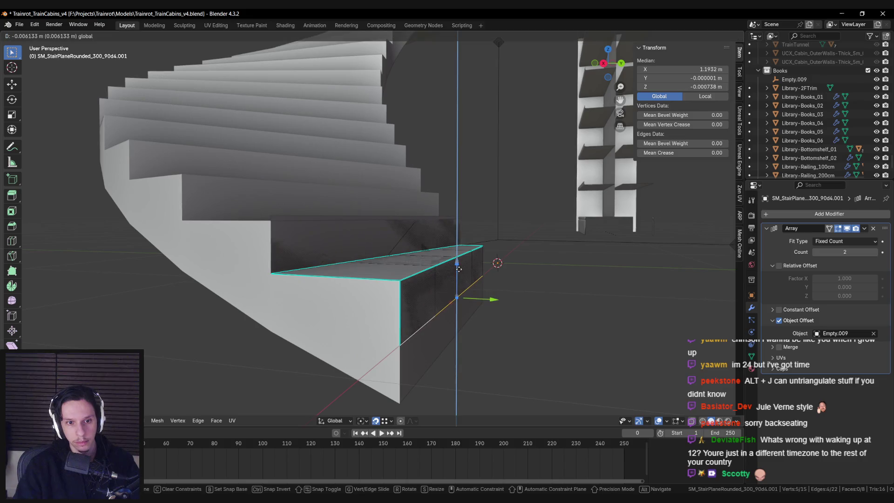
pyautogui.click(459, 267)
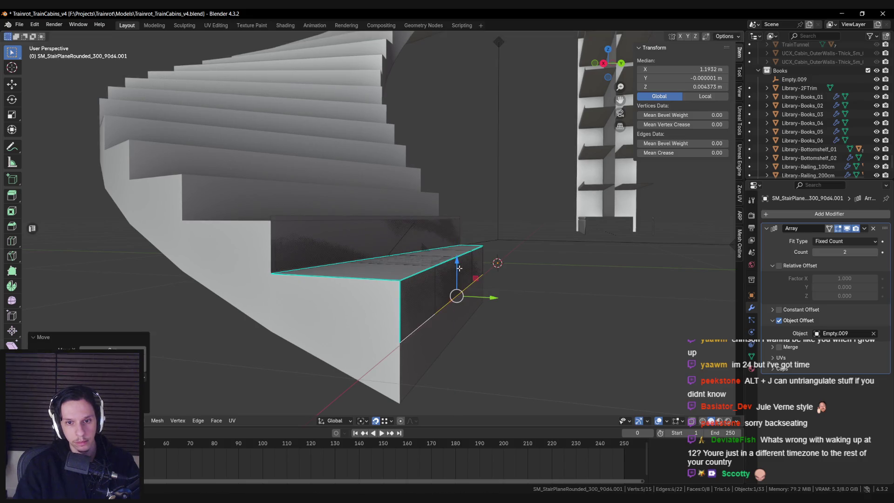
pyautogui.scroll(2, 475, 246)
pyautogui.hotkey('shift', 'z')
pyautogui.moveTo(487, 242); pyautogui.dragTo(460, 244)
pyautogui.hotkey('shift', 'z')
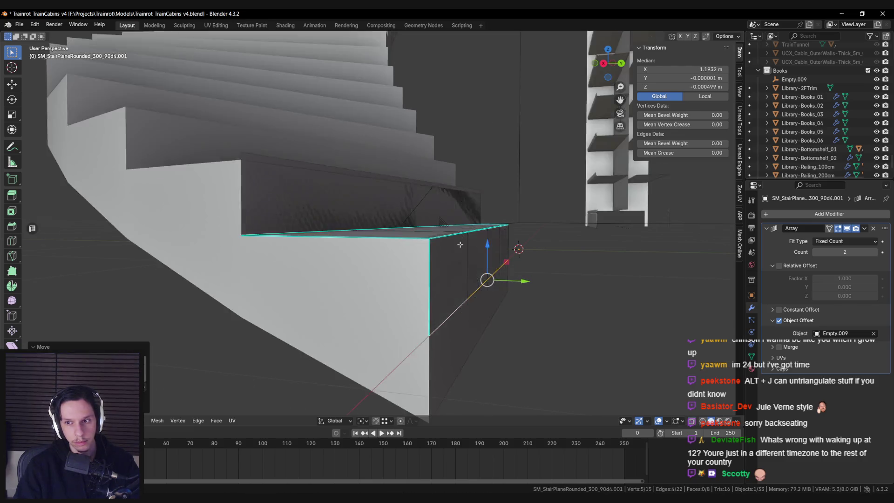
pyautogui.press('Tab')
# Reselect the arrayed stair and raise its Array count to six steps.
pyautogui.scroll(-5, 460, 244)
pyautogui.click(512, 221)
pyautogui.click(387, 219)
pyautogui.hotkey('ctrl', 'a')
pyautogui.click(382, 232)
pyautogui.scroll(2, 411, 231)
pyautogui.moveTo(534, 236); pyautogui.dragTo(554, 232, button='middle')
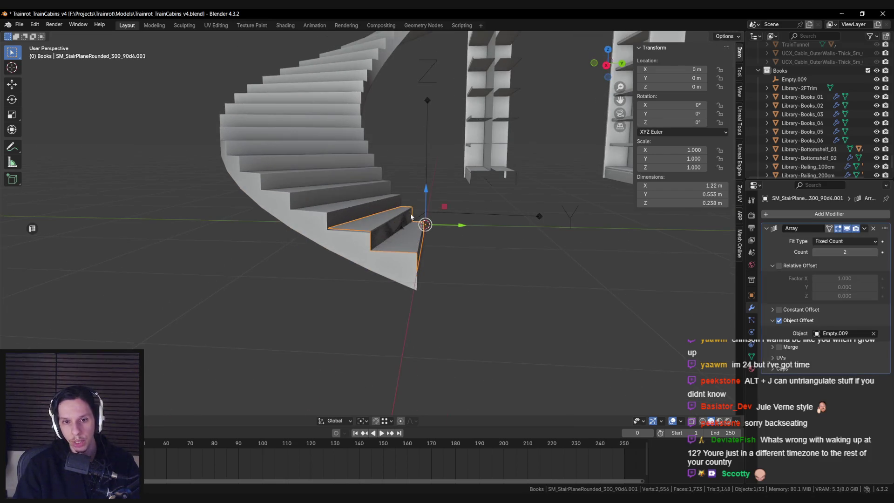
pyautogui.click(875, 253)
pyautogui.click(875, 252)
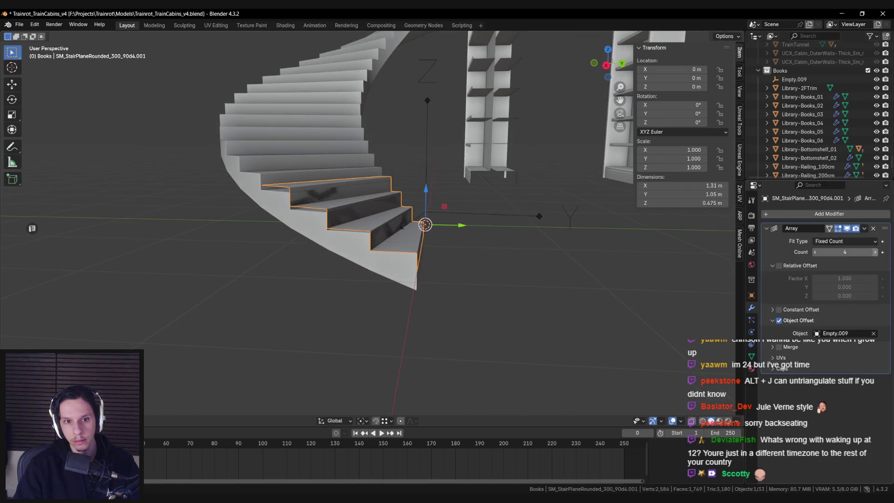
pyautogui.click(875, 252)
pyautogui.click(875, 252)
pyautogui.click(875, 252)
pyautogui.click(875, 253)
# Inspect the stair, then undo back to two steps and the empty's earlier height.
pyautogui.moveTo(419, 237)
pyautogui.mouseDown(button='middle')
pyautogui.moveTo(437, 236)
pyautogui.moveTo(392, 255)
pyautogui.moveTo(386, 243)
pyautogui.moveTo(679, 254)
pyautogui.mouseUp(button='middle')
pyautogui.moveTo(465, 261)
pyautogui.mouseDown(button='middle')
pyautogui.moveTo(446, 262)
pyautogui.moveTo(543, 252)
pyautogui.mouseUp(button='middle')
pyautogui.scroll(6, 446, 262)
pyautogui.press('Tab')
pyautogui.press('g')
pyautogui.press('z')
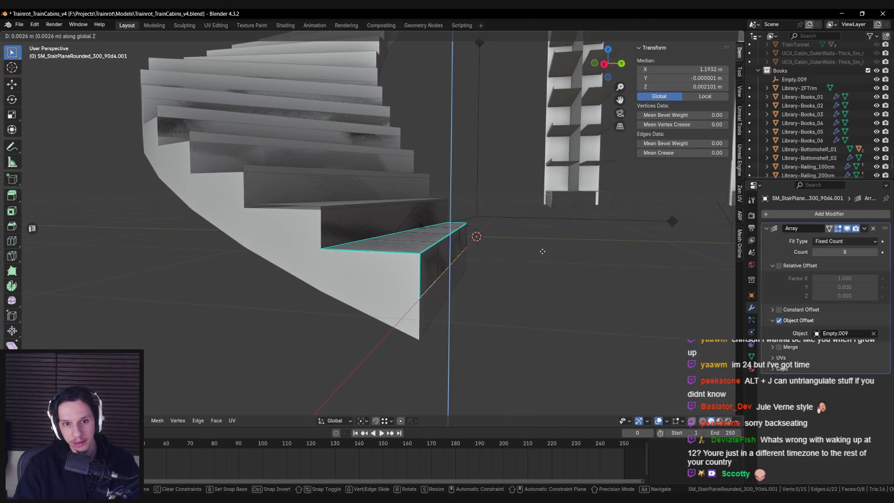
pyautogui.press('Escape')
pyautogui.hotkey('ctrl', 'z')
pyautogui.hotkey('ctrl', 'z')
pyautogui.hotkey('ctrl', 'z')
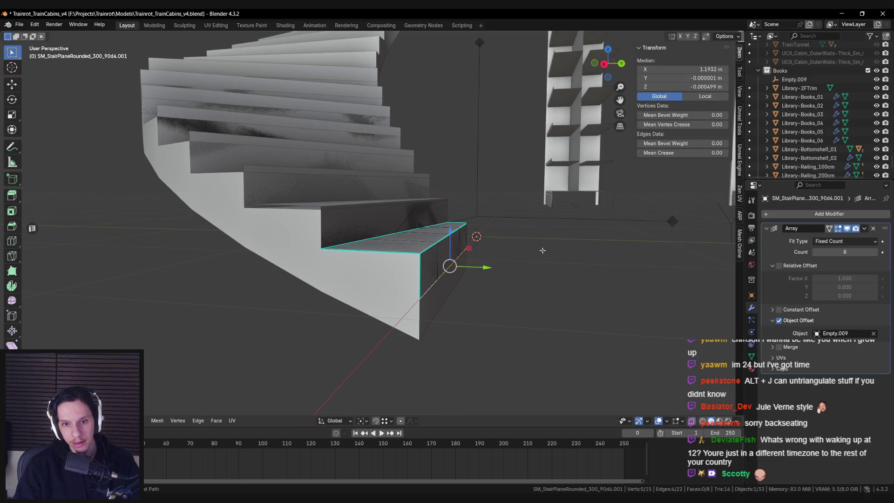
pyautogui.hotkey('ctrl', 'z')
pyautogui.hotkey('ctrl', 'z')
pyautogui.hotkey('ctrl', 'z')
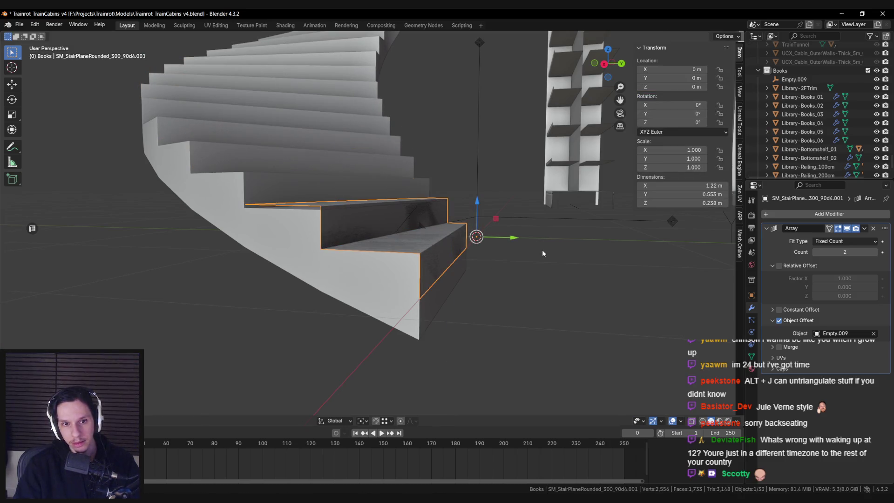
pyautogui.hotkey('ctrl', 'z')
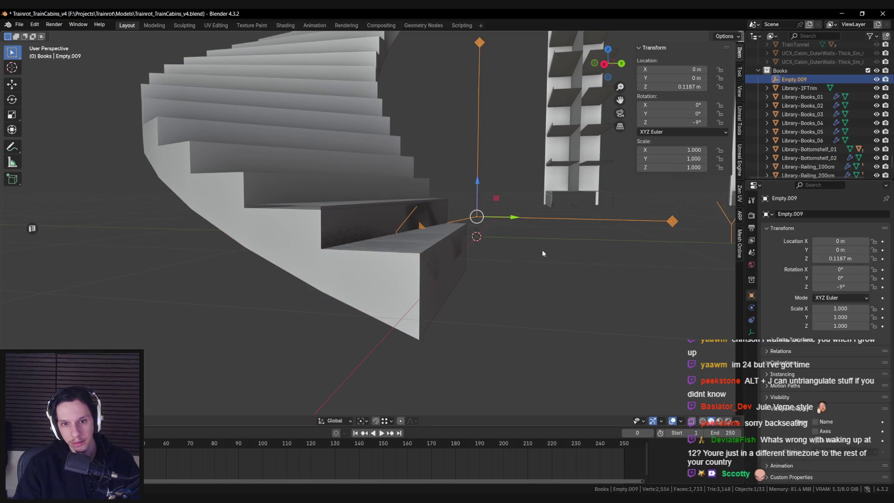
# Undo the face edit and lower Empty.009 to about Z 0.10771 m.
pyautogui.hotkey('ctrl', 'z')
pyautogui.hotkey('ctrl', 'z')
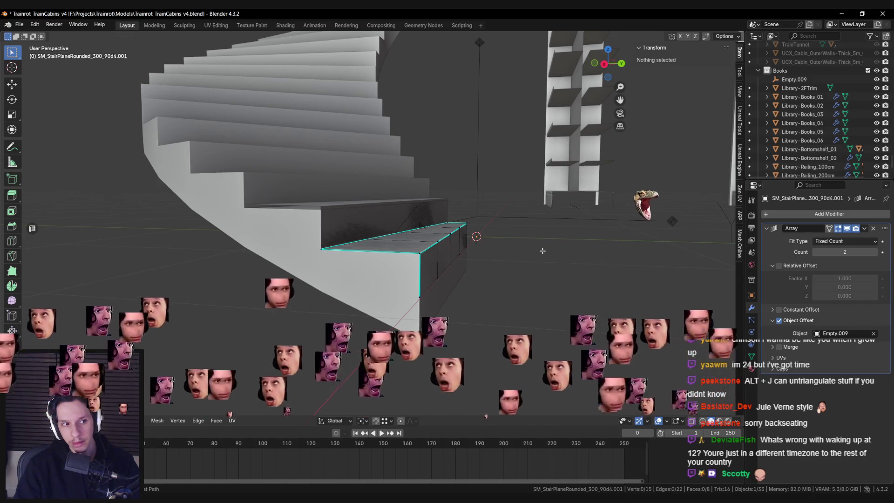
pyautogui.press('Tab')
pyautogui.scroll(2, 512, 233)
pyautogui.click(534, 230)
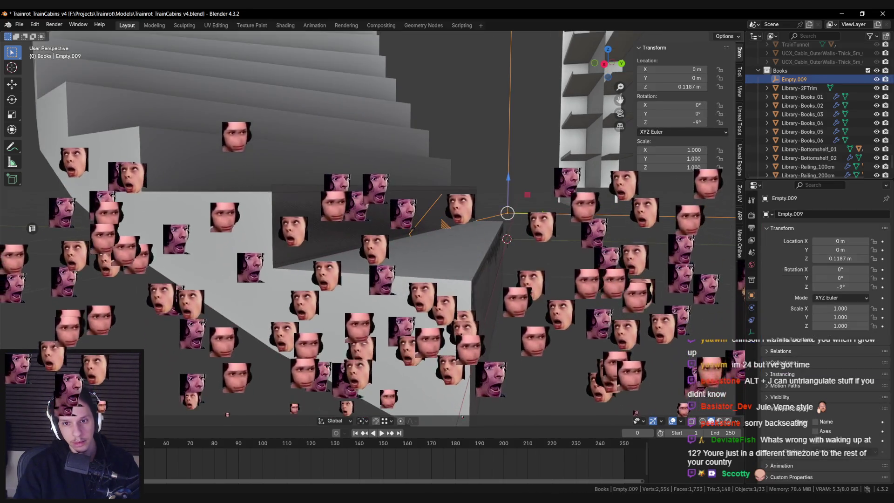
pyautogui.press('g')
pyautogui.press('z')
pyautogui.click(528, 234)
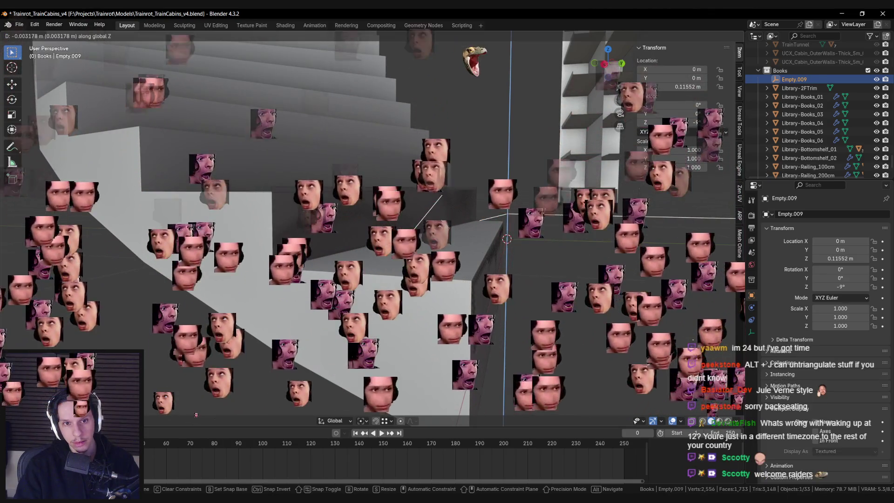
pyautogui.moveTo(524, 236)
pyautogui.mouseDown(button='middle')
pyautogui.moveTo(505, 235)
pyautogui.moveTo(521, 238)
pyautogui.mouseUp(button='middle')
pyautogui.press('g')
pyautogui.press('z')
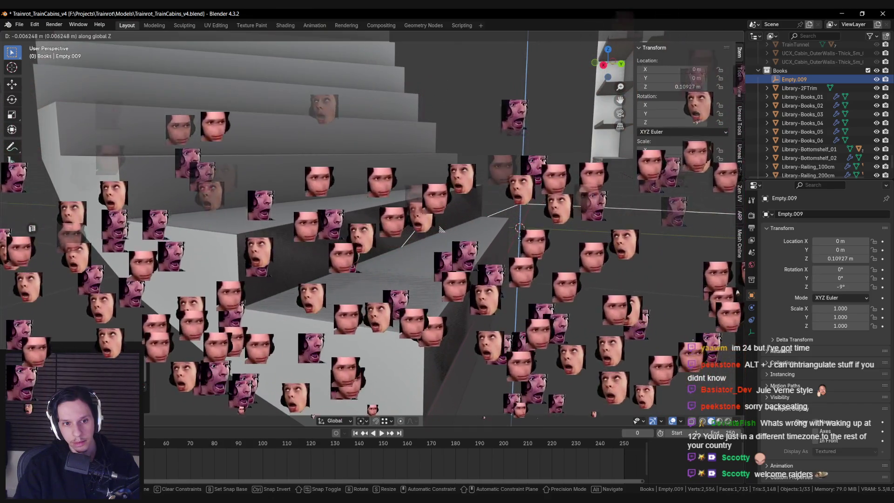
pyautogui.click(440, 228)
pyautogui.moveTo(439, 228)
pyautogui.mouseDown(button='middle')
pyautogui.moveTo(401, 199)
pyautogui.moveTo(370, 281)
pyautogui.moveTo(379, 293)
pyautogui.mouseUp(button='middle')
# In wireframe, select the overlapping SM_StairPlaneRounded_300_90d4.001 step and enter Edit Mode.
pyautogui.hotkey('shift', 'z')
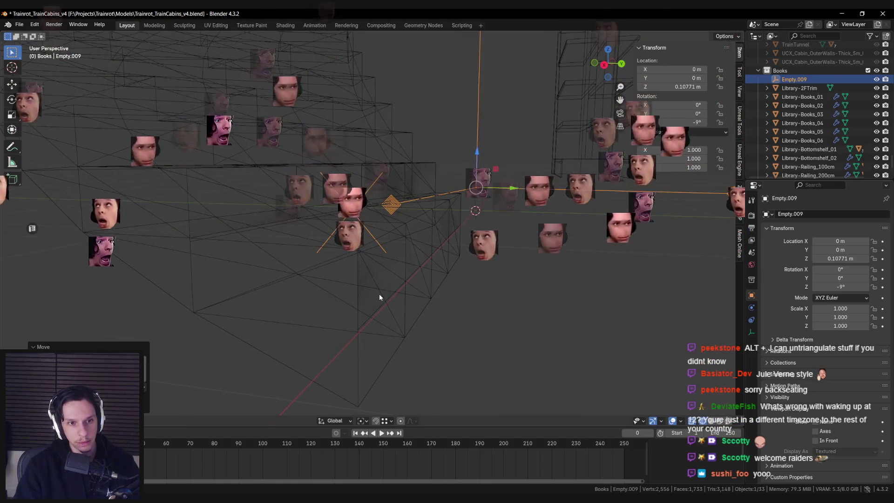
pyautogui.click(382, 257)
pyautogui.click(384, 251)
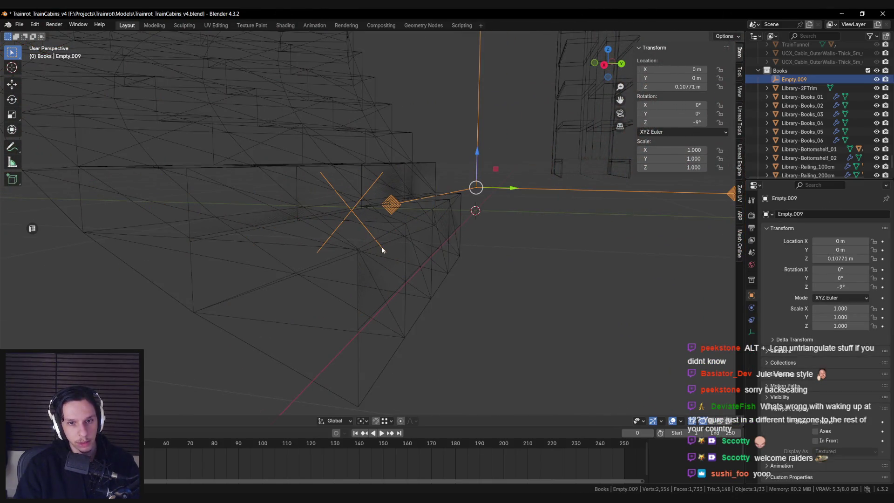
pyautogui.click(384, 285)
pyautogui.click(361, 280)
pyautogui.press('Tab')
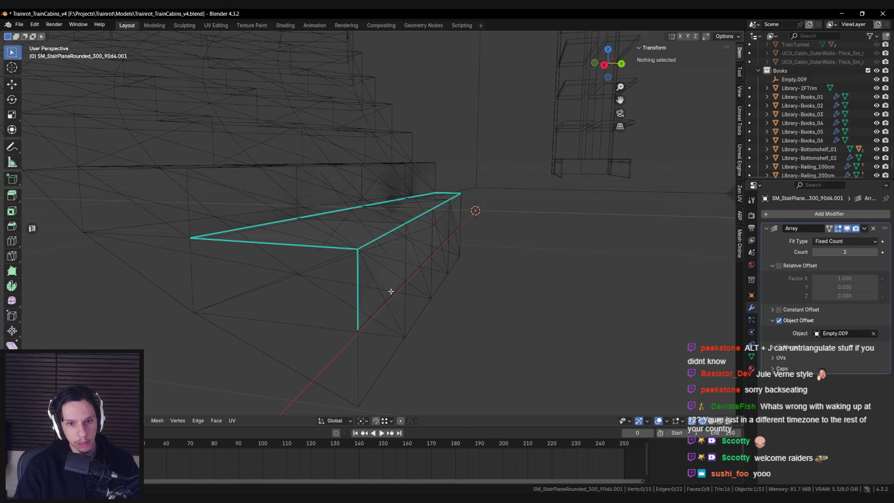
# Lower the step's edge chain slightly, then return to Object Mode.
pyautogui.keyDown('alt'); pyautogui.click(391, 293); pyautogui.keyUp('alt')
pyautogui.press('g')
pyautogui.press('z')
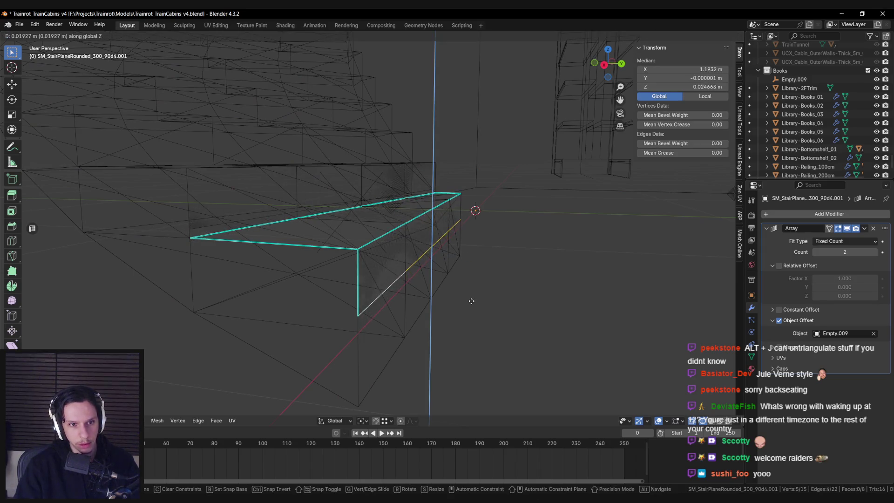
pyautogui.click(470, 307)
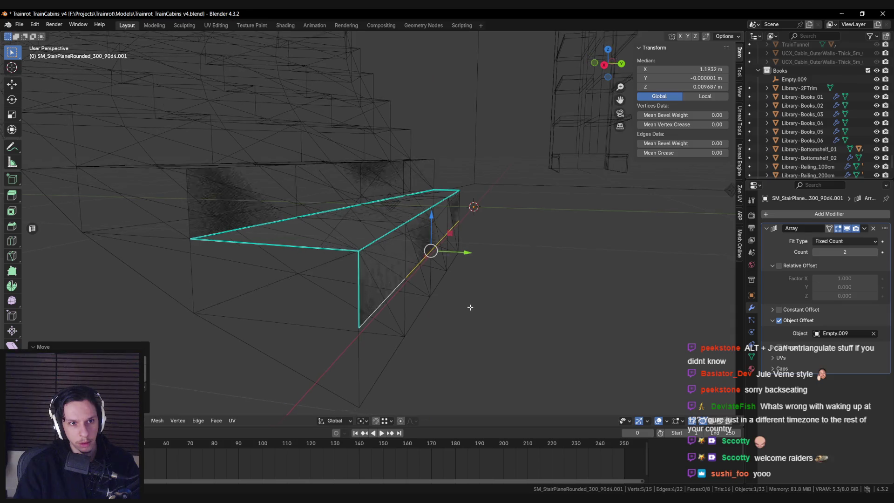
pyautogui.hotkey('alt', 'z')
pyautogui.moveTo(470, 307)
pyautogui.mouseDown(button='middle')
pyautogui.moveTo(411, 304)
pyautogui.moveTo(423, 299)
pyautogui.moveTo(441, 311)
pyautogui.mouseUp(button='middle')
pyautogui.press('Tab')
# Increase the Array count so the step repeats into a full spiral, checking from top view.
pyautogui.moveTo(844, 252); pyautogui.dragTo(870, 252)
pyautogui.moveTo(417, 253)
pyautogui.keyDown('shift'); pyautogui.mouseDown(button='middle')
pyautogui.moveTo(468, 313)
pyautogui.moveTo(375, 253)
pyautogui.moveTo(432, 281)
pyautogui.mouseUp(button='middle'); pyautogui.keyUp('shift')
pyautogui.press('KP_7')
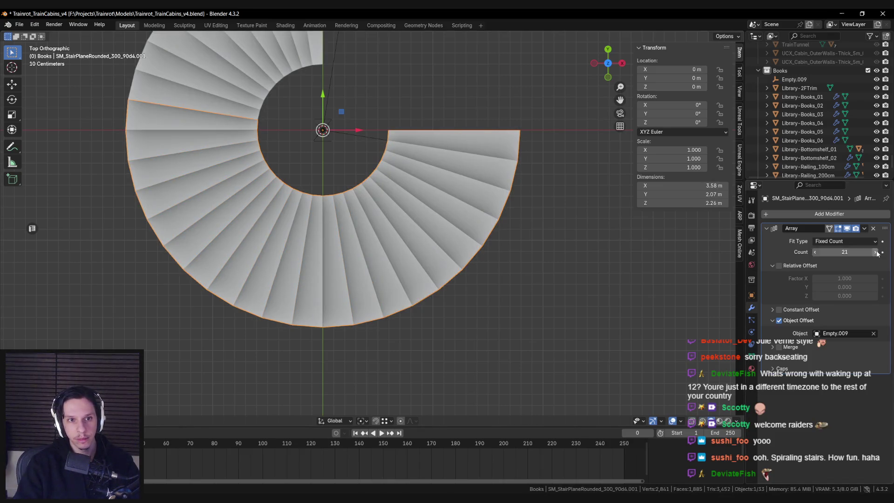
pyautogui.moveTo(507, 261)
pyautogui.mouseDown(button='middle')
pyautogui.moveTo(406, 189)
pyautogui.moveTo(365, 267)
pyautogui.moveTo(336, 246)
pyautogui.mouseUp(button='middle')
# Delete the three old stair objects.
pyautogui.keyDown('shift'); pyautogui.click(365, 267); pyautogui.keyUp('shift')
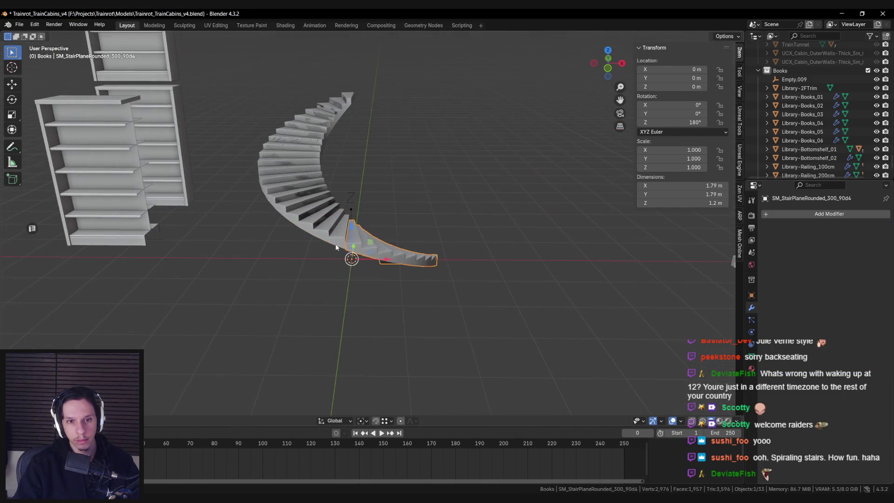
pyautogui.press('Delete')
pyautogui.moveTo(320, 155)
pyautogui.mouseDown(button='middle')
pyautogui.moveTo(289, 208)
pyautogui.moveTo(490, 278)
pyautogui.moveTo(538, 286)
pyautogui.moveTo(436, 240)
pyautogui.moveTo(355, 298)
pyautogui.moveTo(370, 265)
pyautogui.moveTo(387, 283)
pyautogui.moveTo(343, 276)
pyautogui.mouseUp(button='middle')
# Orbit around the 30-step spiral staircase, viewing it from above and side-on.
pyautogui.hotkey('alt', 'Tab')
pyautogui.hotkey('alt', 'Tab')
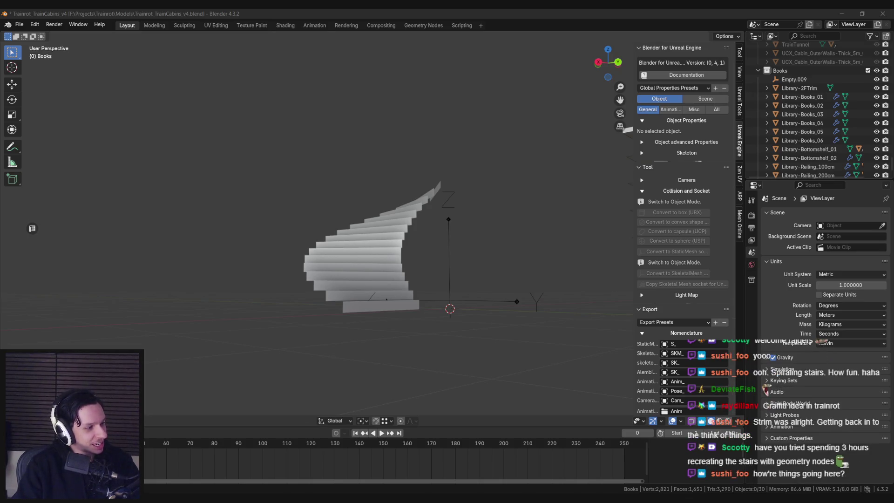
pyautogui.moveTo(294, 284); pyautogui.dragTo(300, 342, button='middle')
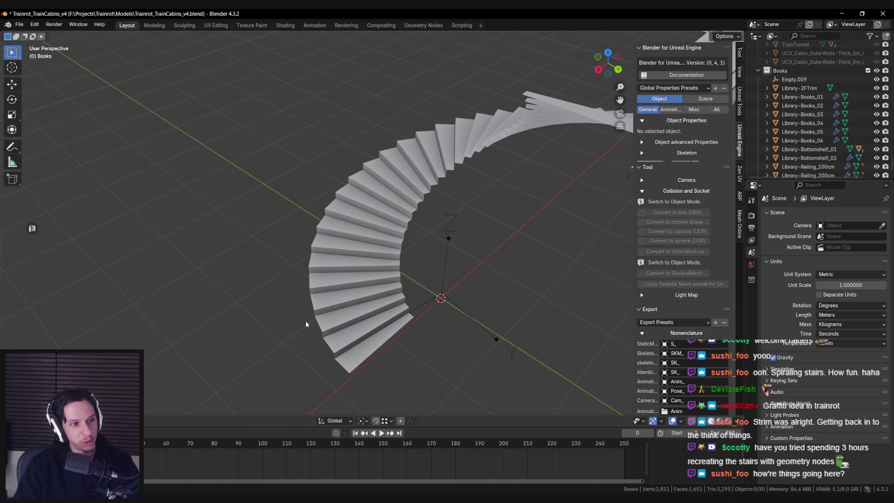
pyautogui.moveTo(305, 320)
pyautogui.mouseDown(button='middle')
pyautogui.moveTo(317, 343)
pyautogui.moveTo(379, 313)
pyautogui.moveTo(400, 353)
pyautogui.moveTo(419, 354)
pyautogui.moveTo(426, 344)
pyautogui.moveTo(410, 318)
pyautogui.mouseUp(button='middle')
# Put the staircase in Edit Mode with nothing selected, then switch to the Unreal library level.
pyautogui.click(318, 343)
pyautogui.press('Tab')
pyautogui.hotkey('alt', 'a')
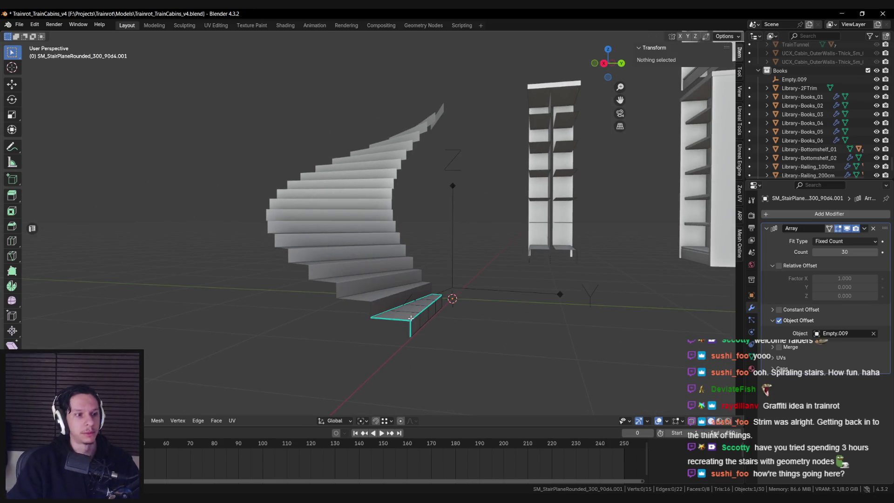
pyautogui.hotkey('alt', 'Tab')
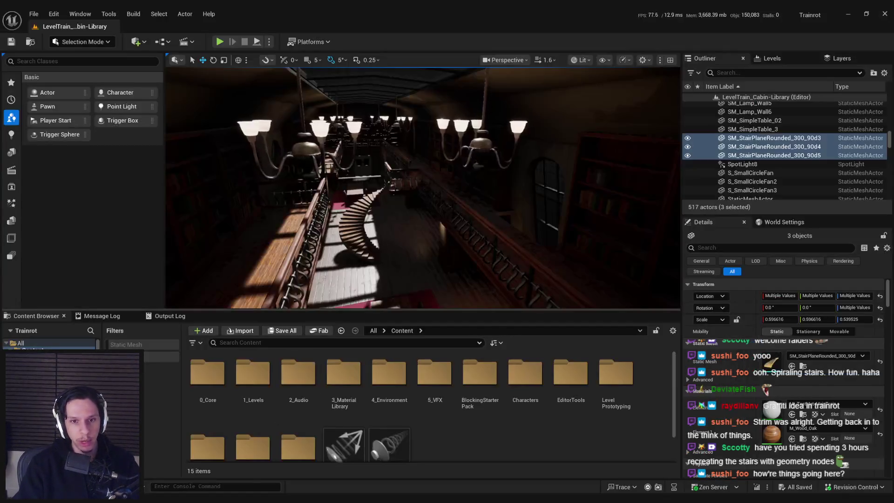
pyautogui.press('w')
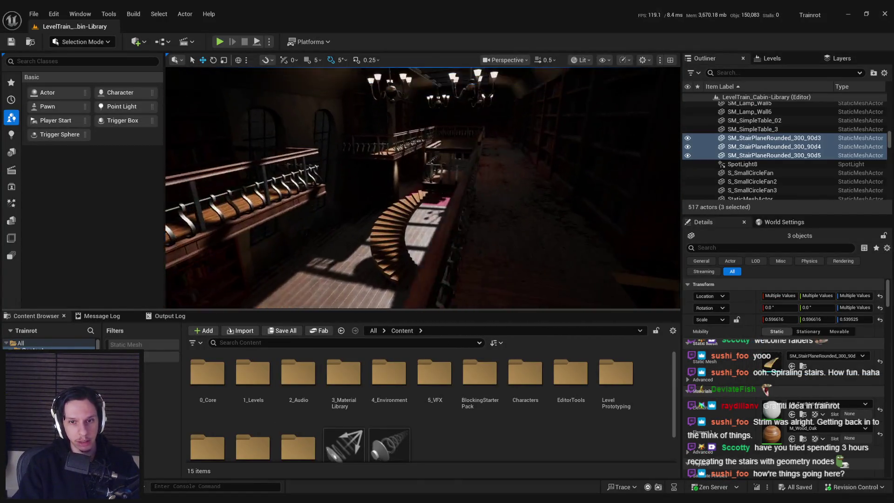
pyautogui.press('w')
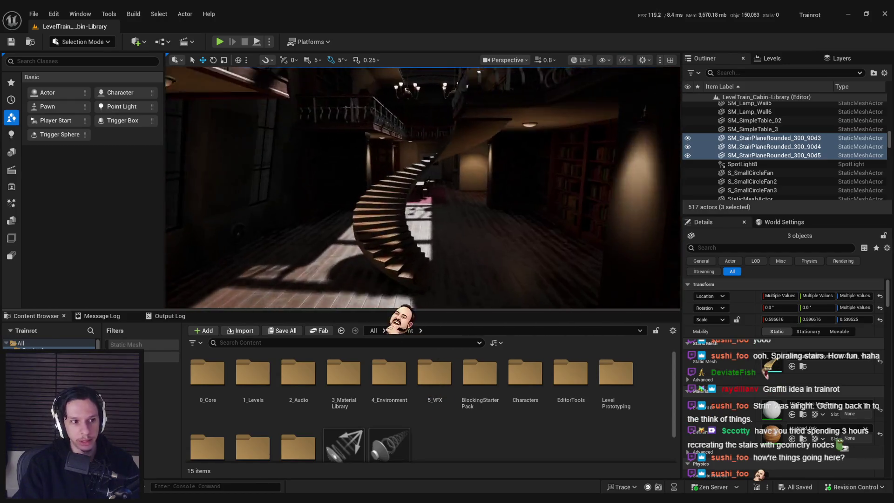
pyautogui.press('w')
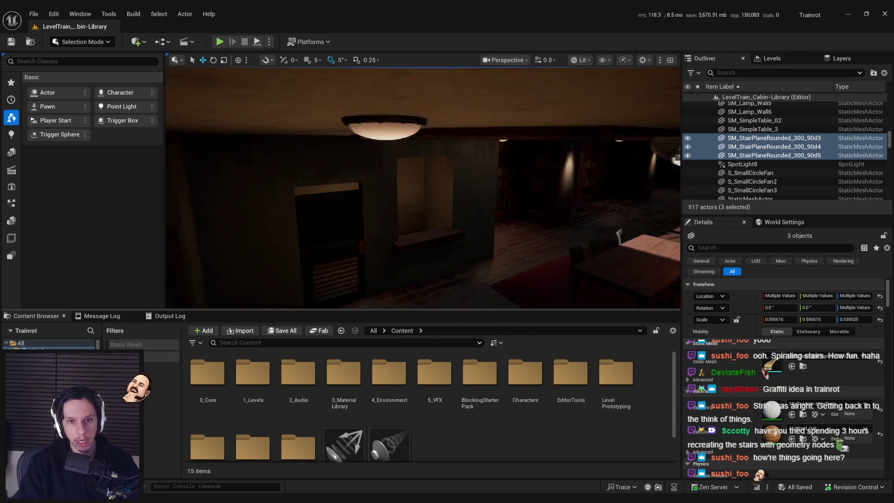
pyautogui.press('w')
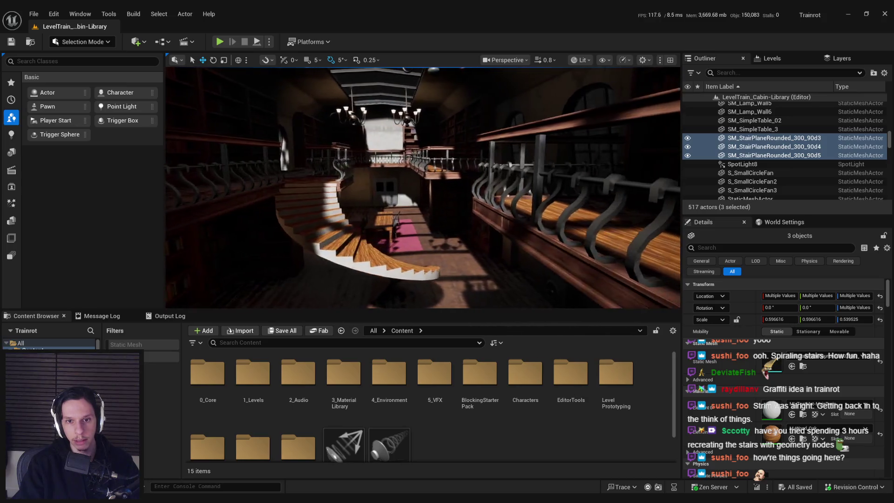
pyautogui.moveTo(422, 188)
pyautogui.mouseDown(button='right')
pyautogui.moveTo(418, 153)
pyautogui.moveTo(419, 172)
pyautogui.moveTo(402, 176)
pyautogui.moveTo(407, 184)
pyautogui.mouseUp(button='right')
pyautogui.hotkey('alt', 'Tab')
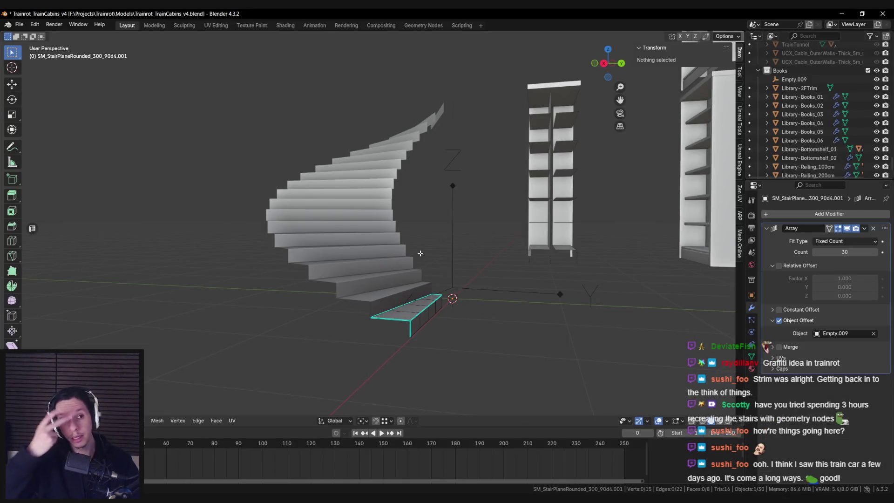
pyautogui.moveTo(403, 316); pyautogui.dragTo(387, 309, button='middle')
pyautogui.scroll(3, 387, 309)
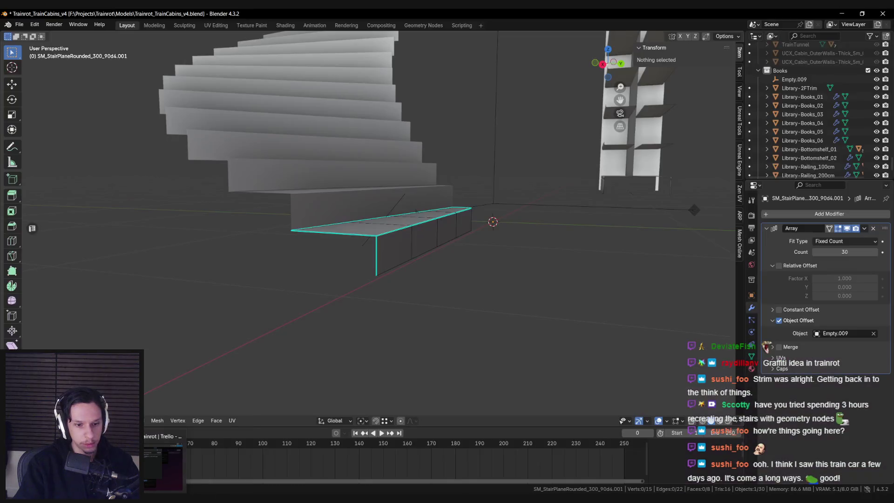
pyautogui.click(197, 444)
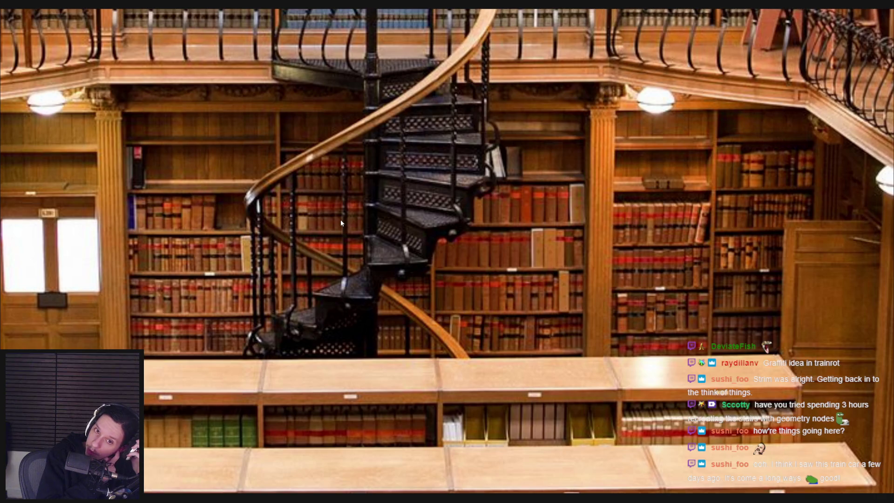
pyautogui.hotkey('alt', 'Tab')
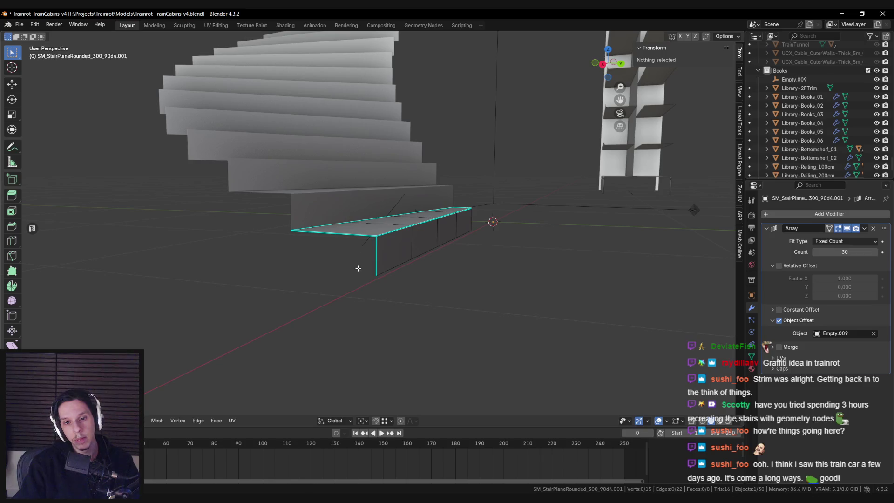
# Extrude the bottom step's two outer edges straight down along Z to start the side stringer.
pyautogui.moveTo(353, 242)
pyautogui.mouseDown(button='middle')
pyautogui.moveTo(463, 259)
pyautogui.moveTo(314, 259)
pyautogui.moveTo(426, 270)
pyautogui.moveTo(355, 259)
pyautogui.mouseUp(button='middle')
pyautogui.click(454, 298)
pyautogui.hotkey('alt', 'a')
pyautogui.scroll(-5, 379, 265)
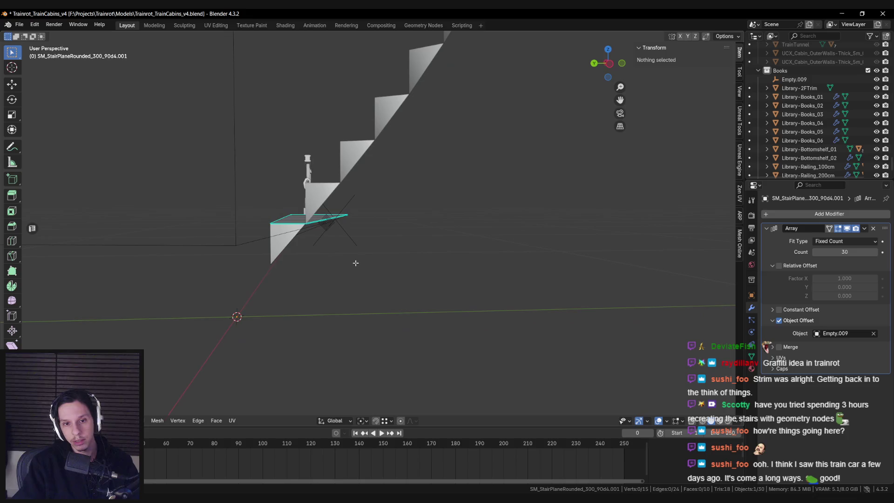
pyautogui.click(292, 244)
pyautogui.moveTo(293, 244)
pyautogui.mouseDown(button='middle')
pyautogui.moveTo(428, 249)
pyautogui.moveTo(441, 200)
pyautogui.mouseUp(button='middle')
pyautogui.keyDown('shift'); pyautogui.click(428, 250); pyautogui.keyUp('shift')
pyautogui.press('e')
pyautogui.press('z')
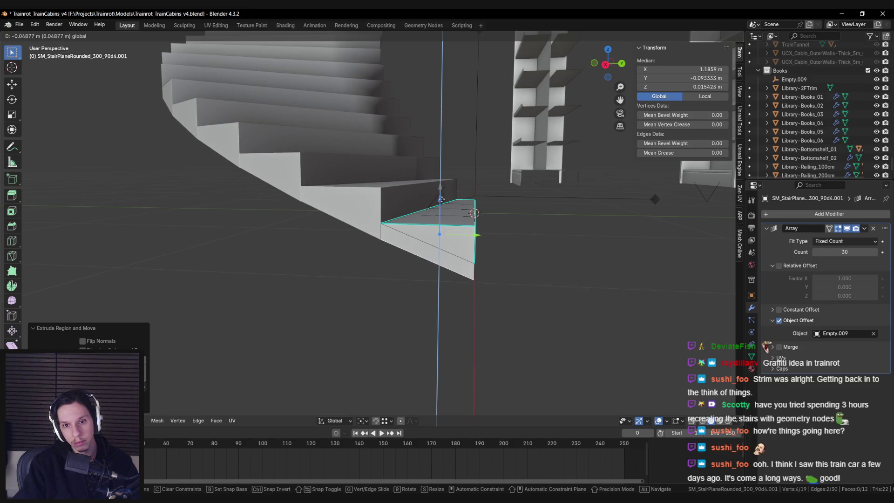
pyautogui.click(440, 199)
# Add a loop cut across the stringer side and move the cut edge, constrained off X.
pyautogui.press('Tab')
pyautogui.press('Tab')
pyautogui.hotkey('ctrl', 'r')
pyautogui.click(429, 245)
pyautogui.moveTo(429, 245); pyautogui.dragTo(454, 237, button='middle')
pyautogui.press('g')
pyautogui.hotkey('shift', 'x')
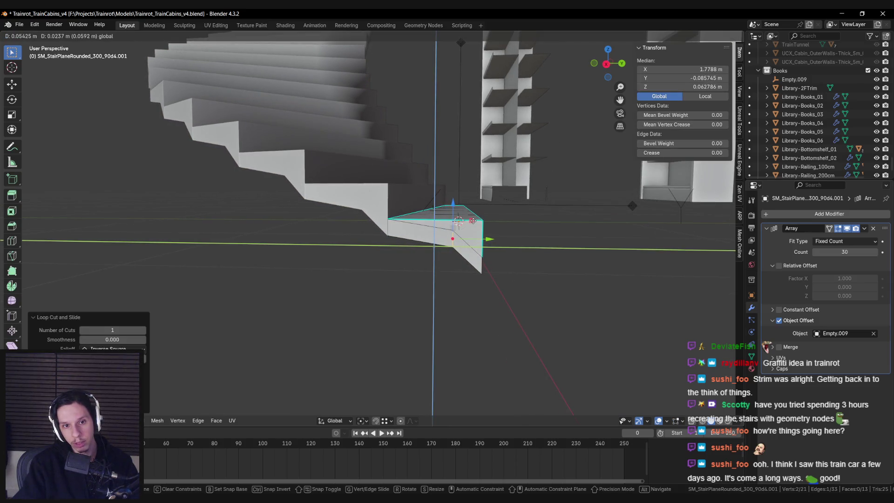
pyautogui.click(472, 219)
pyautogui.hotkey('alt', 'a')
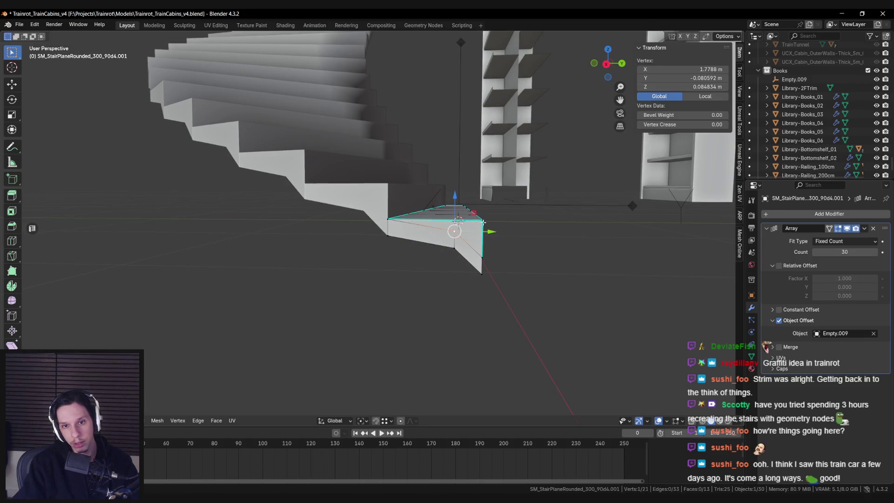
# From top view, with Edge snapping, move the stringer's corner vertex along X onto the edge.
pyautogui.moveTo(447, 235)
pyautogui.mouseDown(button='middle')
pyautogui.moveTo(414, 269)
pyautogui.moveTo(453, 264)
pyautogui.mouseUp(button='middle')
pyautogui.click(438, 268)
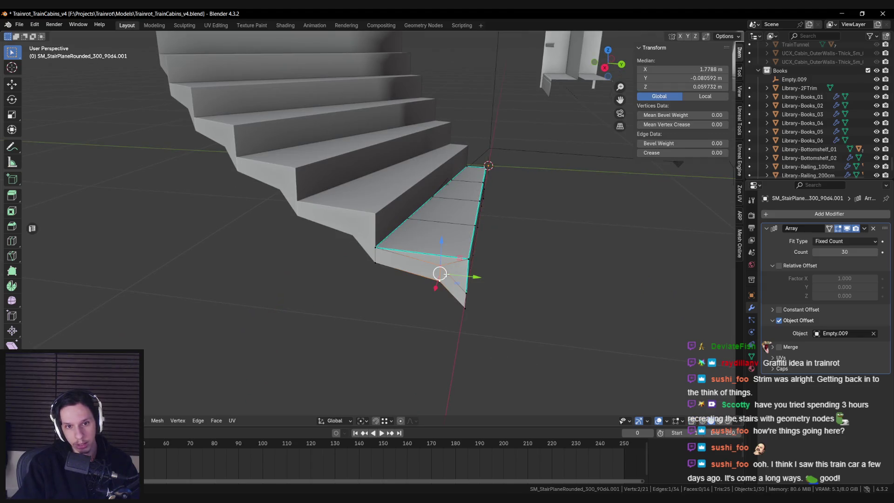
pyautogui.press('KP_7')
pyautogui.press('KP_Decimal')
pyautogui.scroll(4, 410, 252)
pyautogui.scroll(1, 411, 251)
pyautogui.hotkey('ctrl', 'shift', 'Tab')
pyautogui.click(419, 298)
pyautogui.press('g')
pyautogui.press('x')
pyautogui.click(395, 285)
# Set snapping back to Vertex, add another stringer loop cut, and move its vertex into line.
pyautogui.scroll(-3, 373, 310)
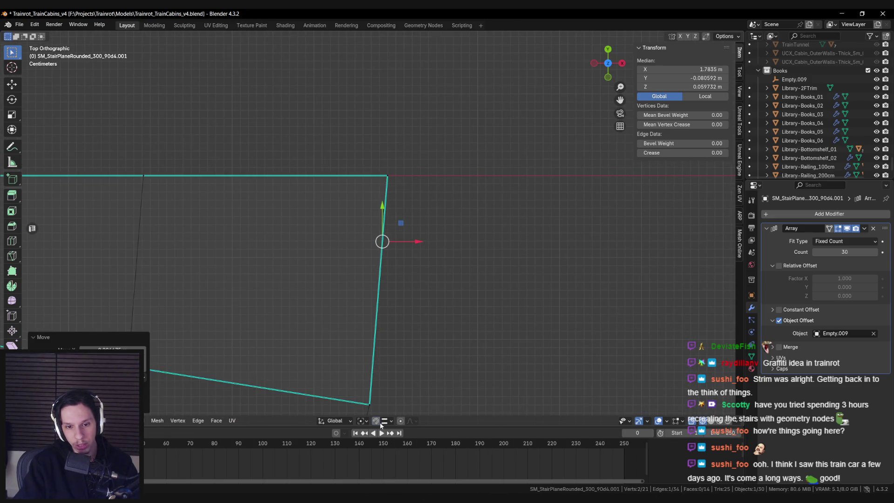
pyautogui.click(385, 421)
pyautogui.click(367, 221)
pyautogui.scroll(3, 257, 220)
pyautogui.moveTo(257, 220)
pyautogui.mouseDown(button='middle')
pyautogui.moveTo(409, 208)
pyautogui.moveTo(373, 239)
pyautogui.moveTo(362, 231)
pyautogui.mouseUp(button='middle')
pyautogui.hotkey('ctrl', 'r')
pyautogui.click(370, 235)
pyautogui.moveTo(363, 231); pyautogui.dragTo(358, 227)
pyautogui.press('g')
pyautogui.hotkey('shift', 'x')
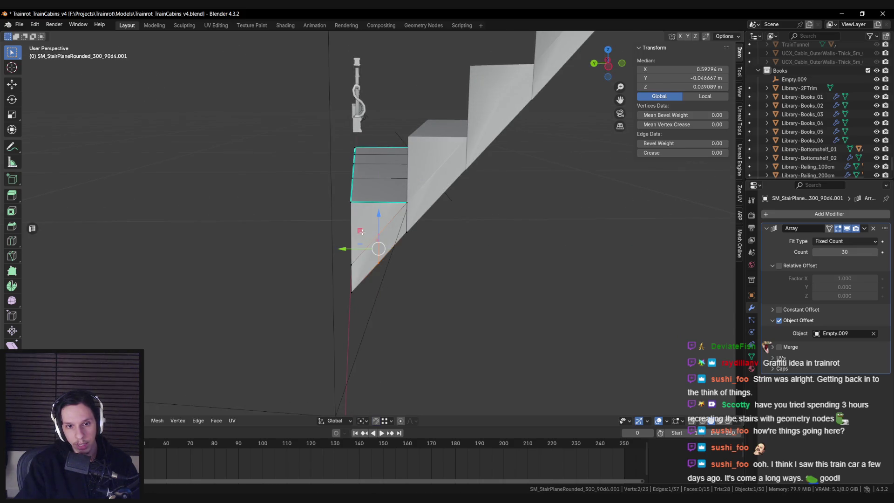
pyautogui.click(351, 221)
# In top view, slide the vertex onto the step edge, then set snapping back to Vertex.
pyautogui.moveTo(351, 221); pyautogui.dragTo(406, 211, button='middle')
pyautogui.moveTo(361, 214); pyautogui.dragTo(362, 214)
pyautogui.moveTo(362, 214); pyautogui.dragTo(365, 267, button='middle')
pyautogui.scroll(3, 365, 267)
pyautogui.press('KP_7')
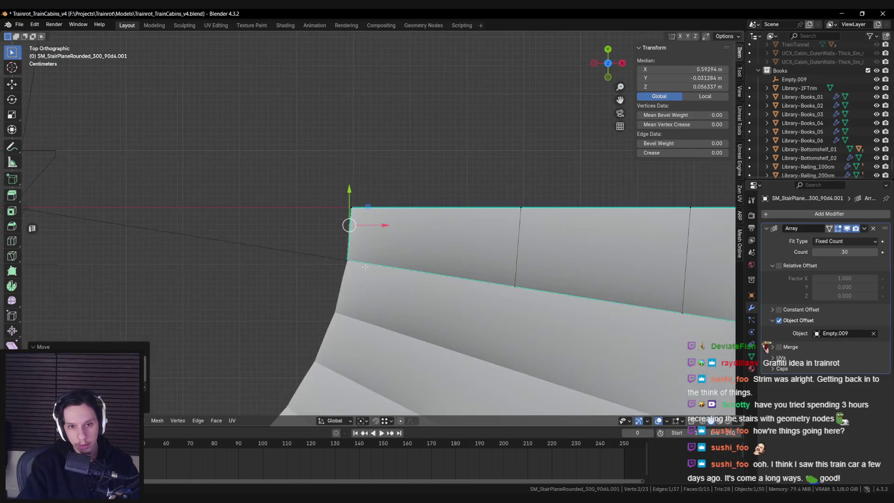
pyautogui.scroll(2, 373, 270)
pyautogui.click(390, 420)
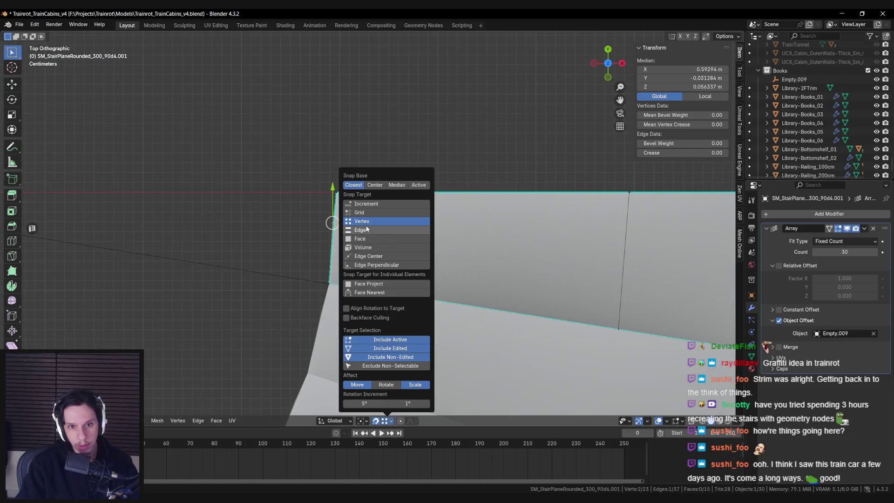
pyautogui.click(366, 229)
pyautogui.moveTo(332, 222); pyautogui.dragTo(333, 223)
pyautogui.click(389, 420)
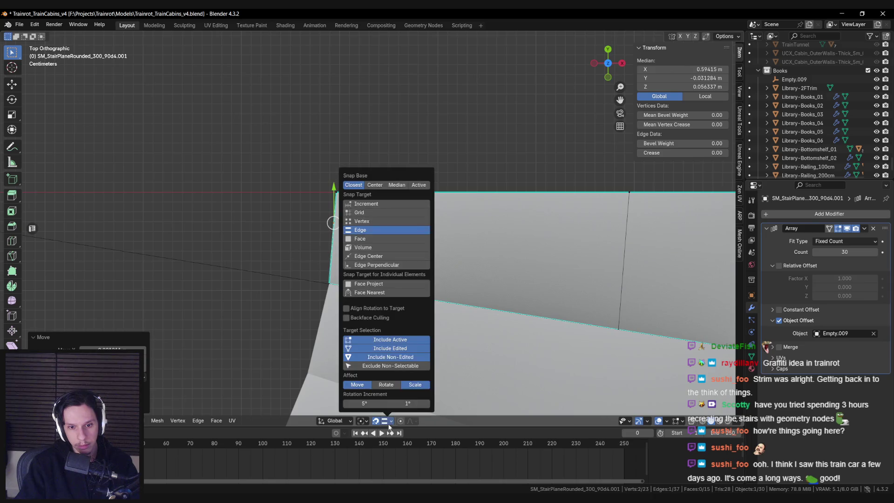
pyautogui.click(363, 221)
pyautogui.moveTo(363, 224); pyautogui.dragTo(385, 246, button='middle')
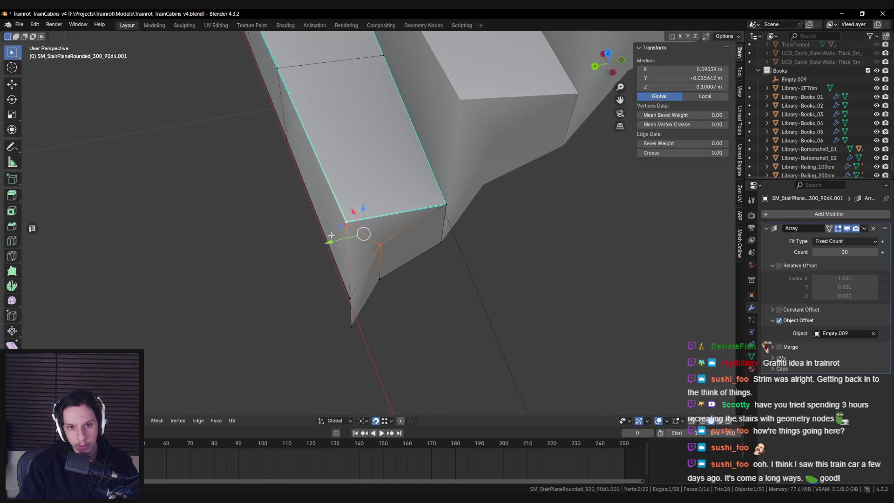
# Select a vertical edge of the step and reposition the stair object's origin.
pyautogui.press('Tab')
pyautogui.press('Tab')
pyautogui.moveTo(337, 277)
pyautogui.mouseDown(button='middle')
pyautogui.moveTo(370, 247)
pyautogui.moveTo(381, 275)
pyautogui.mouseUp(button='middle')
pyautogui.click(370, 247)
pyautogui.rightClick(368, 267)
pyautogui.click(368, 267)
pyautogui.press('Tab')
pyautogui.scroll(3, 381, 275)
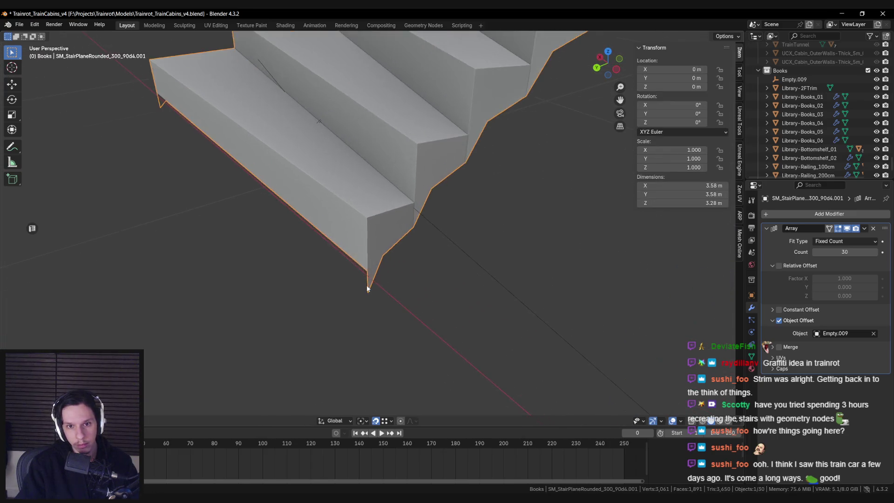
pyautogui.rightClick(363, 285)
pyautogui.moveTo(363, 285)
pyautogui.click(350, 249)
# Fill new faces under the bottom step, then check the underside of the stairs.
pyautogui.press('Tab')
pyautogui.moveTo(350, 251); pyautogui.dragTo(382, 253, button='middle')
pyautogui.press('Tab')
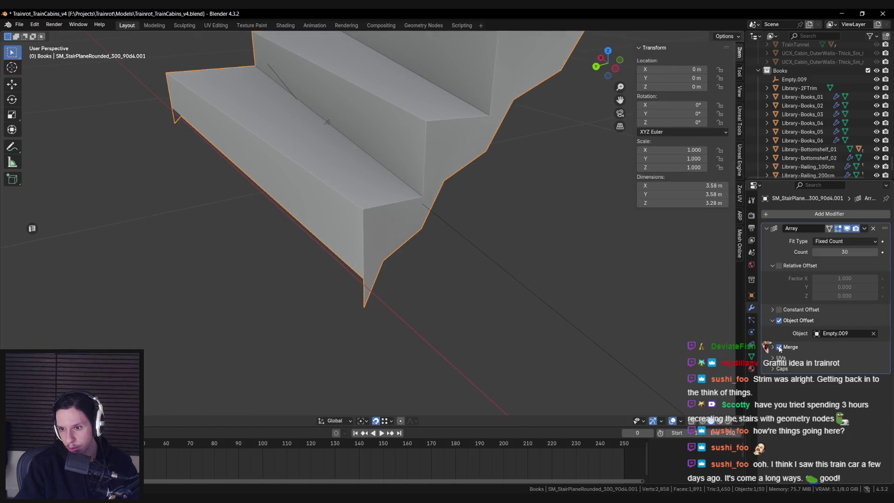
pyautogui.click(444, 239)
pyautogui.moveTo(444, 240)
pyautogui.mouseDown(button='middle')
pyautogui.moveTo(415, 183)
pyautogui.moveTo(454, 208)
pyautogui.moveTo(410, 226)
pyautogui.moveTo(470, 238)
pyautogui.moveTo(436, 242)
pyautogui.moveTo(443, 232)
pyautogui.moveTo(487, 233)
pyautogui.moveTo(474, 245)
pyautogui.moveTo(480, 216)
pyautogui.moveTo(498, 200)
pyautogui.moveTo(414, 200)
pyautogui.moveTo(359, 252)
pyautogui.mouseUp(button='middle')
pyautogui.scroll(-5, 455, 230)
pyautogui.press('Tab')
pyautogui.hotkey('ctrl', 'z')
pyautogui.moveTo(302, 257)
pyautogui.mouseDown(button='middle')
pyautogui.moveTo(434, 251)
pyautogui.moveTo(423, 278)
pyautogui.moveTo(439, 245)
pyautogui.moveTo(399, 256)
pyautogui.moveTo(456, 261)
pyautogui.moveTo(385, 256)
pyautogui.mouseUp(button='middle')
# Mark the selected stair mesh edges as sharp.
pyautogui.click(361, 226)
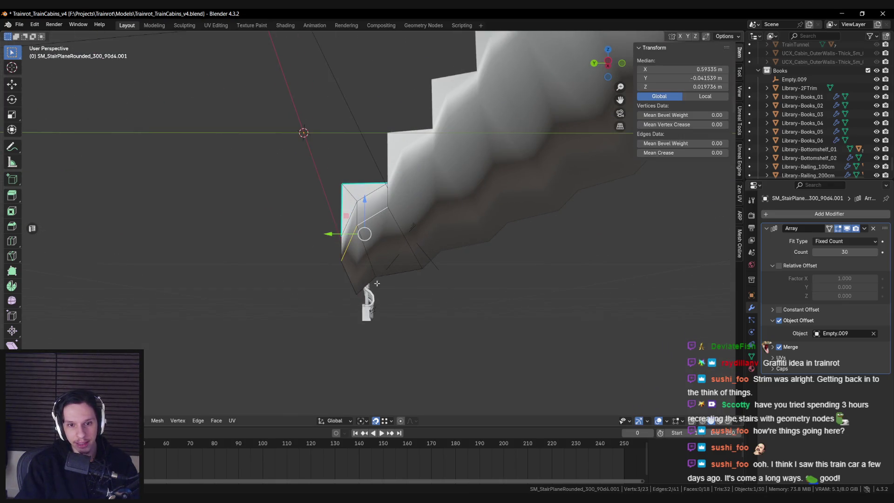
pyautogui.rightClick(393, 273)
pyautogui.click(391, 272)
pyautogui.hotkey('alt', 'a')
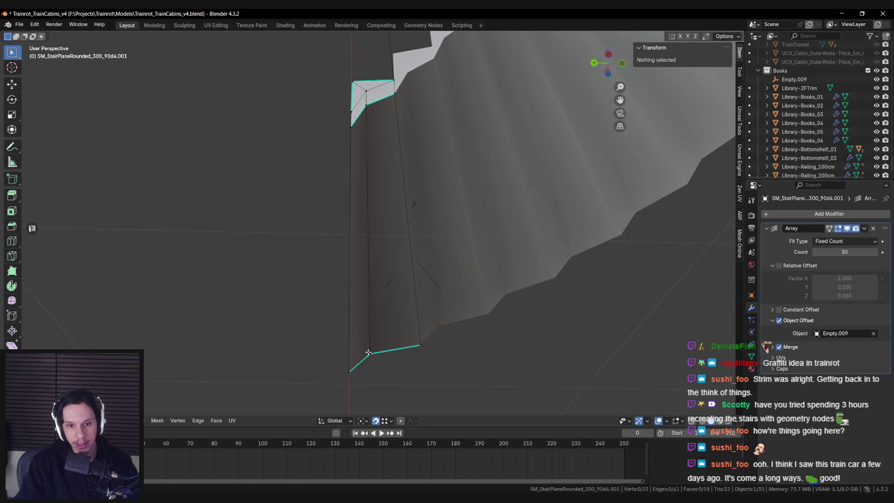
# Vertex-slide the stringer's bottom vertex along its edge into place.
pyautogui.click(368, 352)
pyautogui.hotkey('shift', 'v')
pyautogui.press('Escape')
pyautogui.hotkey('shift', 'v')
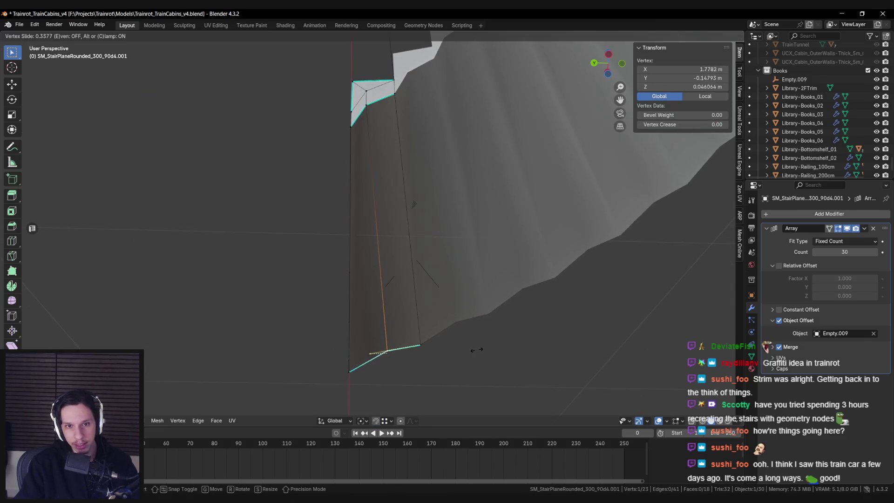
pyautogui.press('Return')
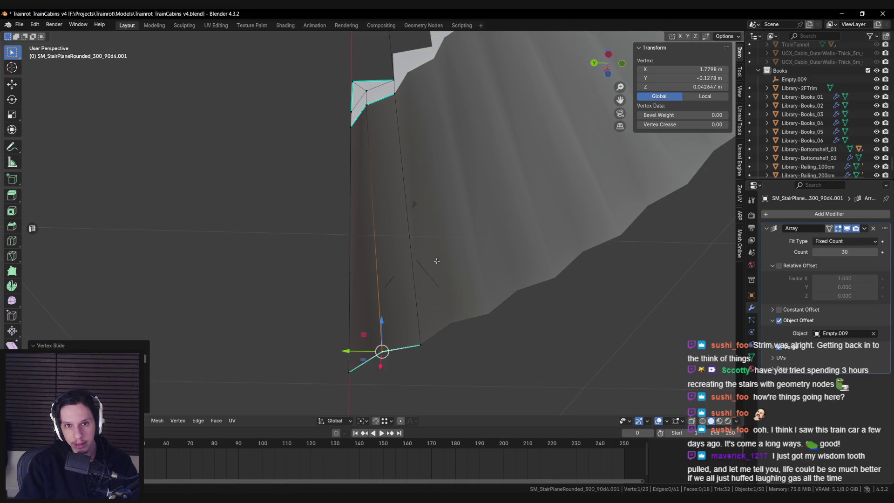
pyautogui.hotkey('alt', 'a')
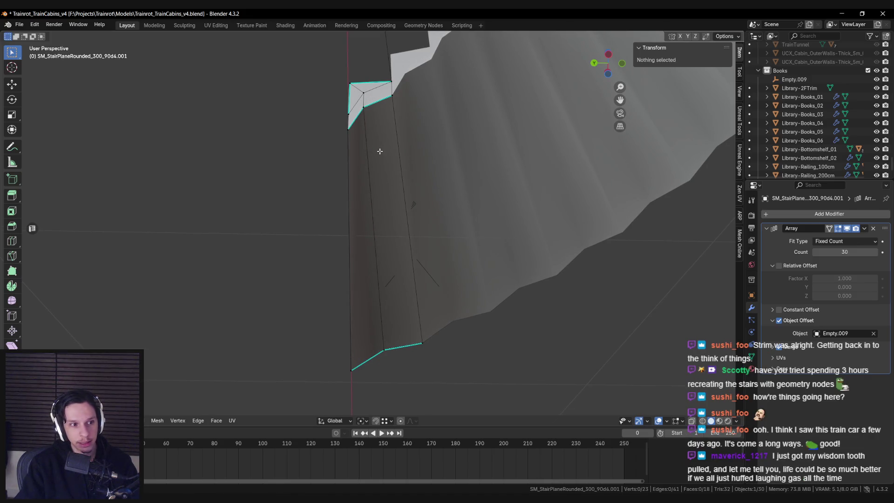
# Inspect the edited stair mesh from around and select the staircase object.
pyautogui.moveTo(380, 151)
pyautogui.mouseDown(button='middle')
pyautogui.moveTo(372, 207)
pyautogui.moveTo(355, 226)
pyautogui.moveTo(365, 222)
pyautogui.moveTo(335, 252)
pyautogui.moveTo(323, 233)
pyautogui.moveTo(383, 230)
pyautogui.moveTo(352, 275)
pyautogui.moveTo(345, 250)
pyautogui.moveTo(416, 223)
pyautogui.moveTo(442, 255)
pyautogui.moveTo(497, 237)
pyautogui.moveTo(485, 223)
pyautogui.moveTo(524, 266)
pyautogui.moveTo(449, 268)
pyautogui.moveTo(391, 236)
pyautogui.moveTo(464, 208)
pyautogui.moveTo(360, 244)
pyautogui.moveTo(256, 244)
pyautogui.moveTo(238, 225)
pyautogui.moveTo(400, 251)
pyautogui.moveTo(418, 269)
pyautogui.moveTo(351, 239)
pyautogui.moveTo(386, 251)
pyautogui.moveTo(293, 305)
pyautogui.mouseUp(button='middle')
pyautogui.scroll(5, 327, 264)
pyautogui.scroll(-5, 328, 265)
pyautogui.press('Tab')
pyautogui.press('Tab')
pyautogui.scroll(-3, 357, 242)
pyautogui.press('Tab')
pyautogui.click(331, 255)
# Apply operations from the Edge menu (Ctrl+E) to the stairs and the edge loop.
pyautogui.press('Tab')
pyautogui.hotkey('ctrl', 'e')
pyautogui.click(429, 231)
pyautogui.press('Tab')
pyautogui.scroll(-3, 435, 242)
# Return to object mode and view the 30 arrayed steps from the side.
pyautogui.press('Tab')
pyautogui.scroll(5, 448, 268)
pyautogui.hotkey('ctrl', 'e')
pyautogui.click(391, 236)
pyautogui.press('Tab')
pyautogui.scroll(-5, 391, 236)
pyautogui.scroll(4, 360, 245)
pyautogui.press('Tab')
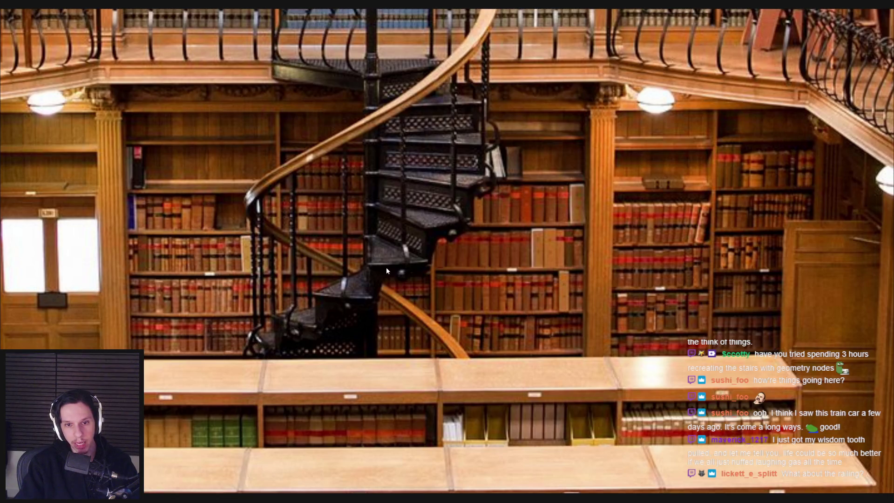
pyautogui.hotkey('alt', 'Tab')
pyautogui.moveTo(392, 263)
pyautogui.mouseDown(button='middle')
pyautogui.moveTo(381, 229)
pyautogui.moveTo(226, 255)
pyautogui.mouseUp(button='middle')
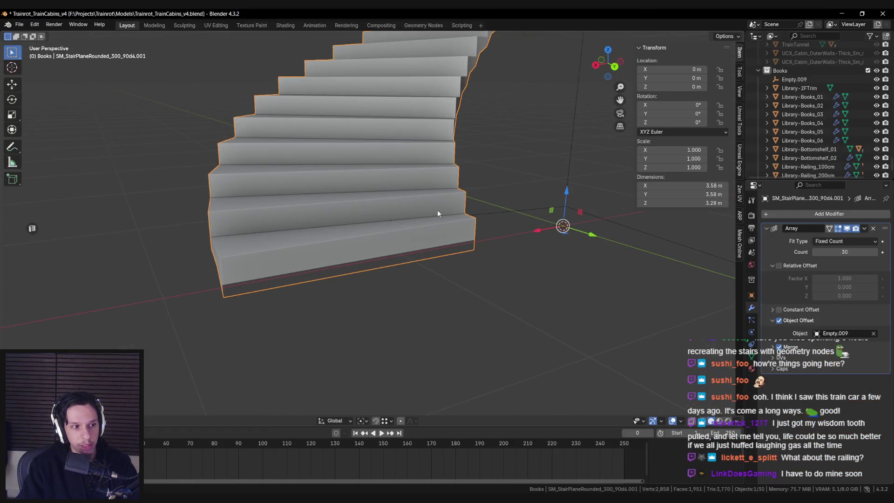
pyautogui.hotkey('alt', 'Tab')
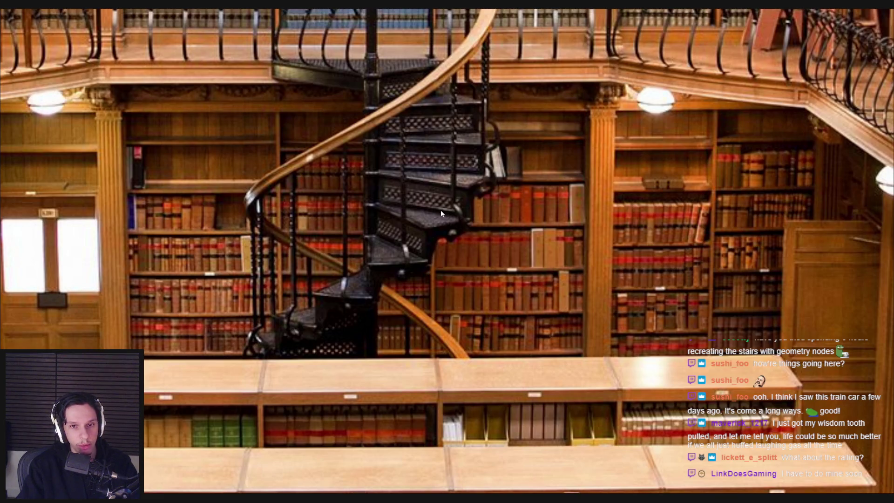
pyautogui.scroll(-2, 410, 215)
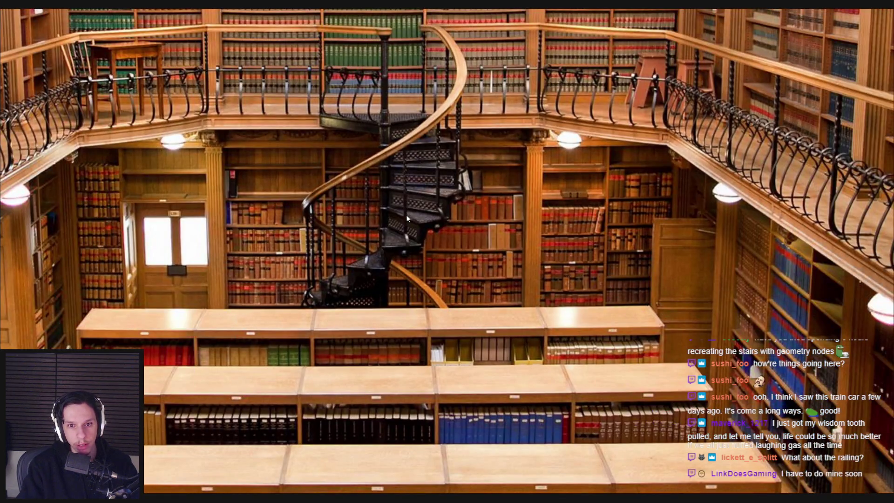
pyautogui.hotkey('alt', 'Tab')
pyautogui.moveTo(404, 219)
pyautogui.mouseDown(button='middle')
pyautogui.moveTo(452, 242)
pyautogui.moveTo(435, 253)
pyautogui.moveTo(410, 246)
pyautogui.moveTo(381, 207)
pyautogui.moveTo(507, 225)
pyautogui.moveTo(479, 210)
pyautogui.mouseUp(button='middle')
pyautogui.hotkey('alt', 'Tab')
pyautogui.hotkey('alt', 'Tab')
pyautogui.click(426, 205)
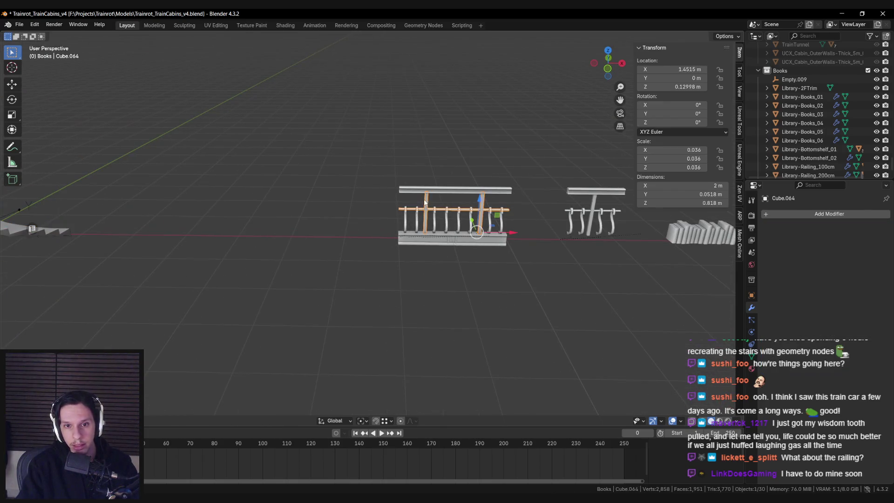
# Separate a single railing post from the railing mesh as its own object, Cube.070.
pyautogui.press('Tab')
pyautogui.hotkey('alt', 'a')
pyautogui.press('l')
pyautogui.press('g')
pyautogui.click(326, 201)
pyautogui.moveTo(326, 201); pyautogui.dragTo(391, 217, button='middle')
pyautogui.press('Tab')
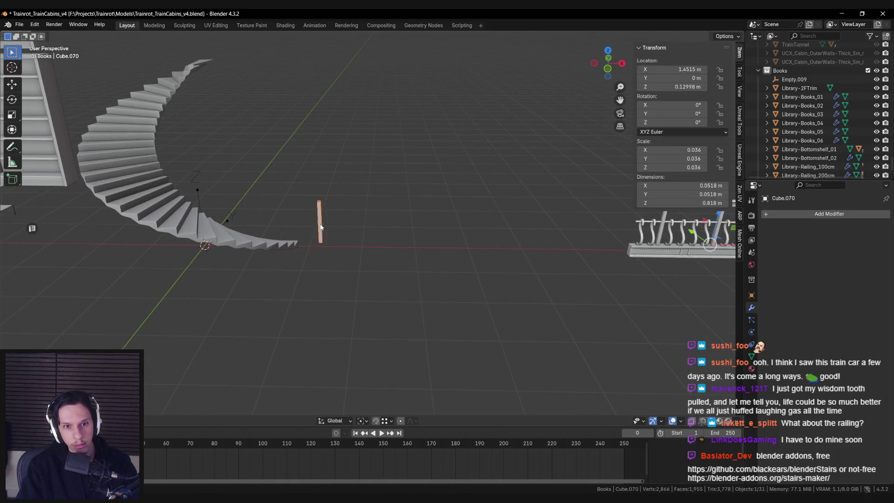
# Snap the 3D cursor to the post and set the post's origin to the cursor.
pyautogui.moveTo(321, 227); pyautogui.dragTo(361, 226, button='middle')
pyautogui.press('Tab')
pyautogui.hotkey('shift', 's')
pyautogui.click(361, 287)
pyautogui.press('Tab')
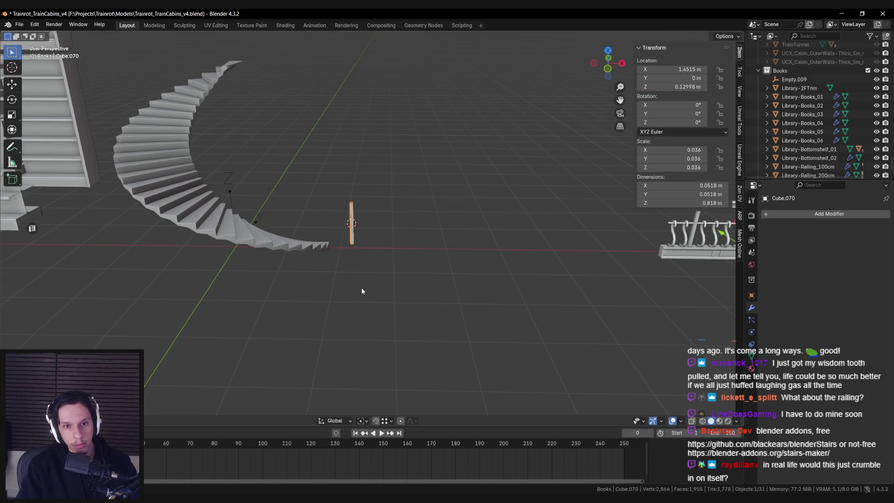
pyautogui.rightClick(361, 291)
pyautogui.moveTo(350, 324)
pyautogui.click(410, 339)
# Clear the post's parent Empty.009 while keeping its transformation.
pyautogui.moveTo(356, 264); pyautogui.dragTo(354, 266, button='middle')
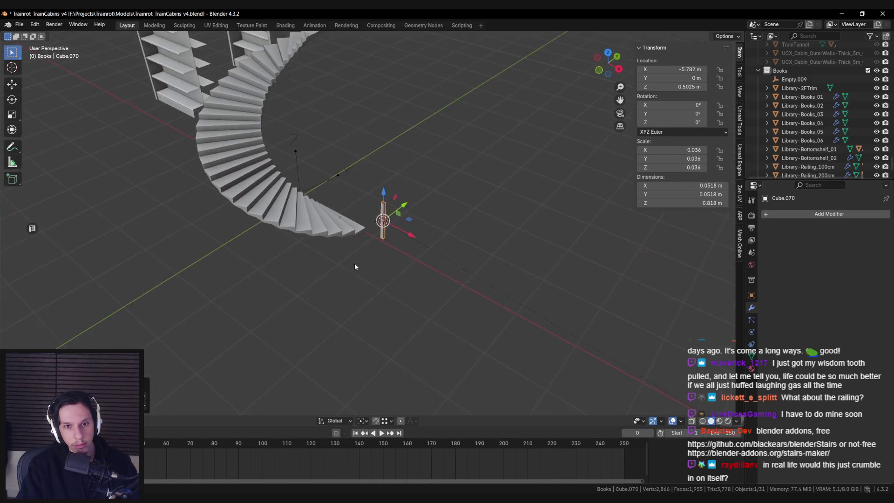
pyautogui.hotkey('alt', 'p')
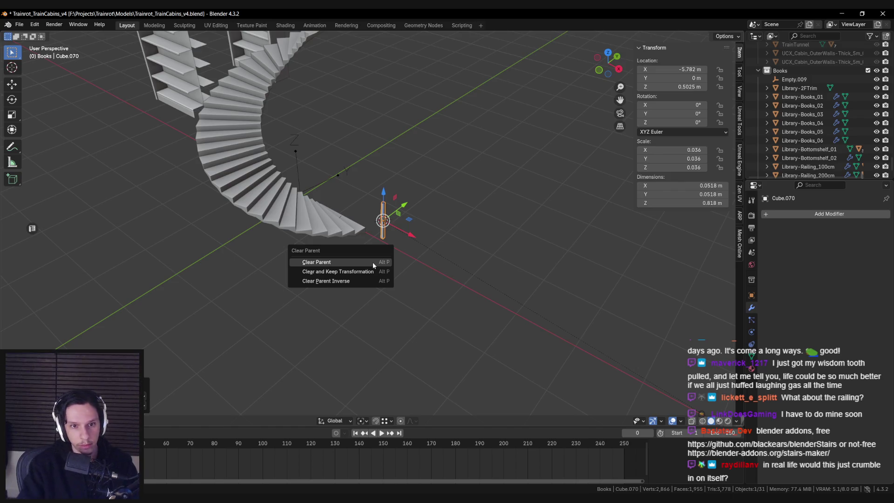
pyautogui.click(321, 273)
pyautogui.moveTo(321, 273); pyautogui.dragTo(450, 289, button='middle')
# In top view, move the post to the outer end of the bottom stair step.
pyautogui.press('KP_7')
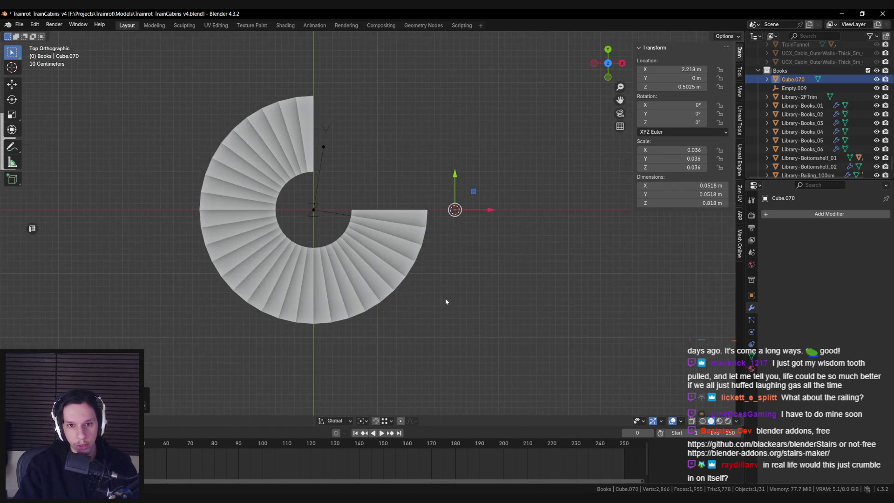
pyautogui.scroll(3, 440, 230)
pyautogui.hotkey('shift', 'z')
pyautogui.press('g')
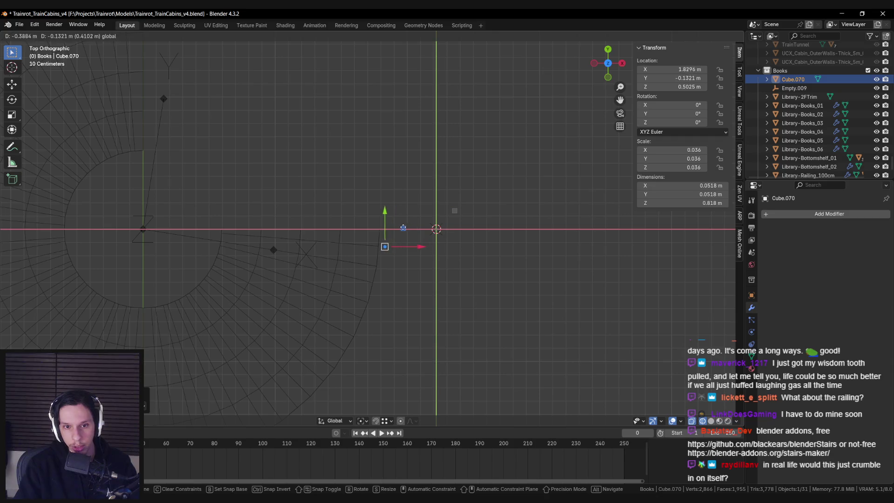
pyautogui.click(421, 239)
pyautogui.hotkey('shift', 'z')
pyautogui.scroll(2, 421, 240)
pyautogui.hotkey('shift', 'z')
pyautogui.press('g')
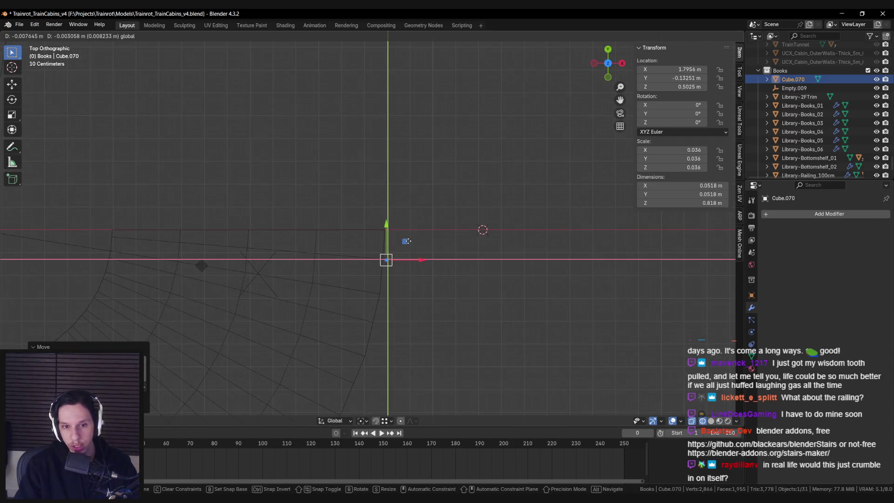
pyautogui.hotkey('shift', 'z')
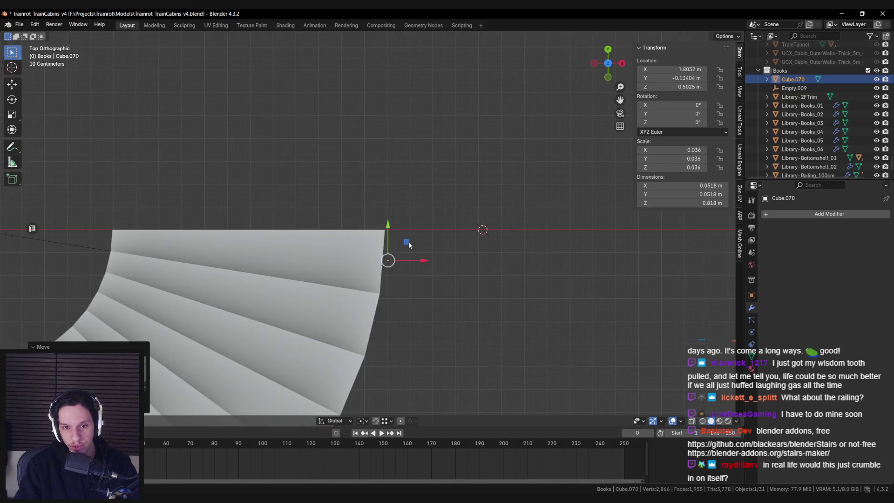
pyautogui.hotkey('shift', 'z')
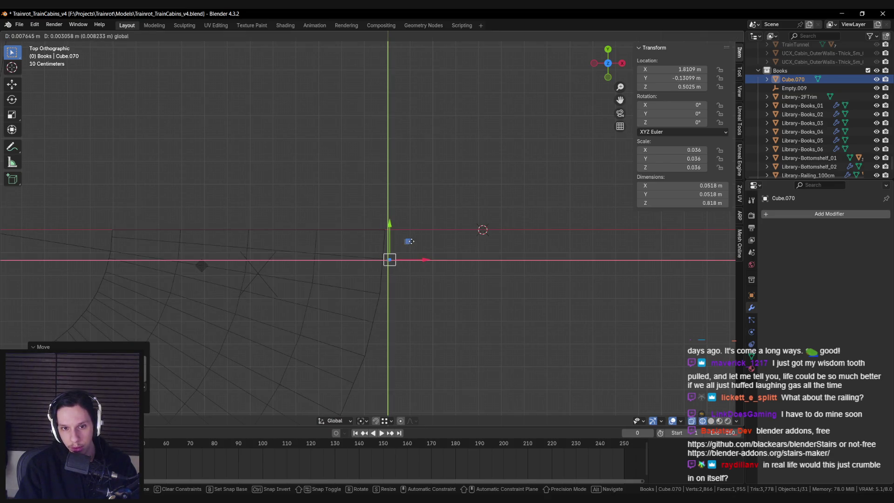
pyautogui.click(410, 241)
pyautogui.hotkey('shift', 'z')
pyautogui.moveTo(409, 242)
pyautogui.mouseDown(button='middle')
pyautogui.moveTo(400, 275)
pyautogui.moveTo(409, 291)
pyautogui.mouseUp(button='middle')
# Rotate the post slightly to match the bottom step's angle, then add the staircase to the selection.
pyautogui.press('KP_7')
pyautogui.hotkey('shift', 'z')
pyautogui.press('r')
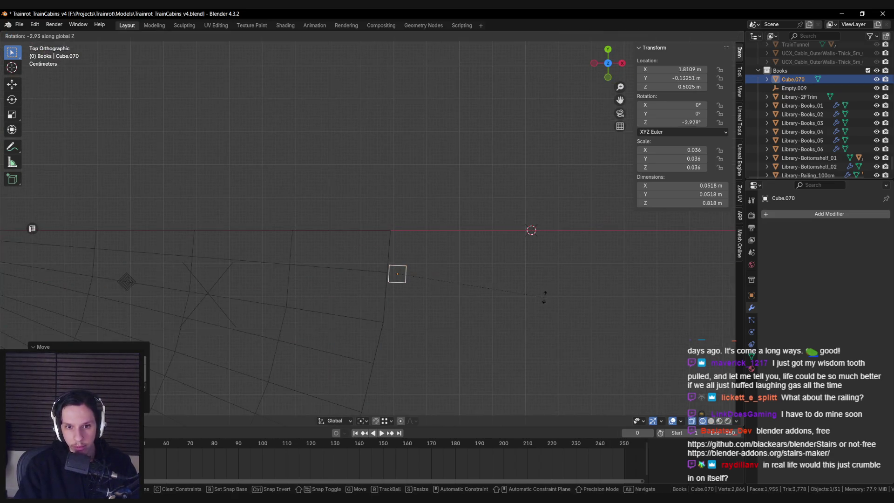
pyautogui.click(542, 301)
pyautogui.press('r')
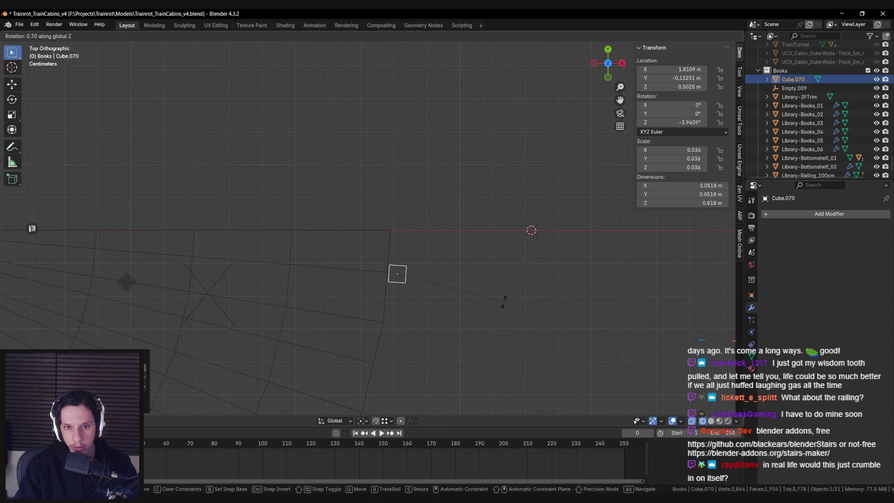
pyautogui.click(505, 303)
pyautogui.moveTo(500, 309)
pyautogui.mouseDown(button='middle')
pyautogui.moveTo(487, 314)
pyautogui.moveTo(404, 257)
pyautogui.moveTo(399, 293)
pyautogui.mouseUp(button='middle')
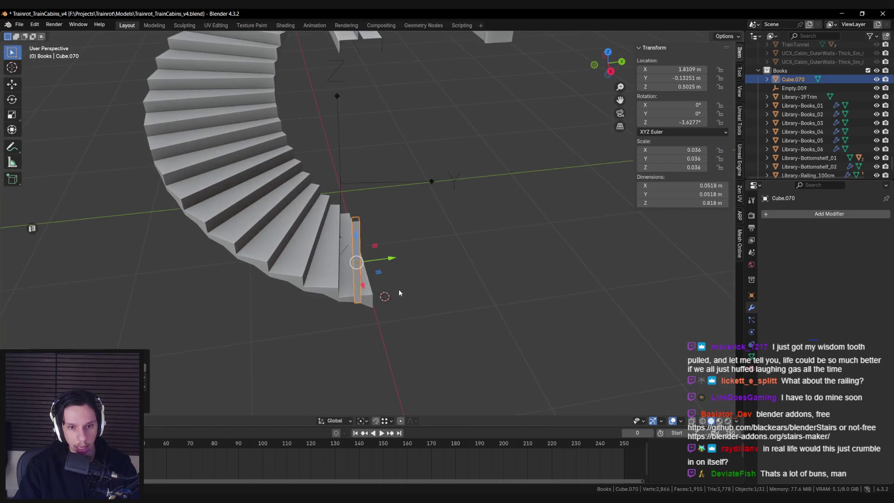
pyautogui.keyDown('shift'); pyautogui.click(376, 300); pyautogui.keyUp('shift')
pyautogui.hotkey('ctrl', 'j')
pyautogui.click(378, 286)
pyautogui.scroll(-4, 378, 287)
pyautogui.moveTo(378, 286)
pyautogui.mouseDown(button='middle')
pyautogui.moveTo(428, 233)
pyautogui.moveTo(476, 279)
pyautogui.mouseUp(button='middle')
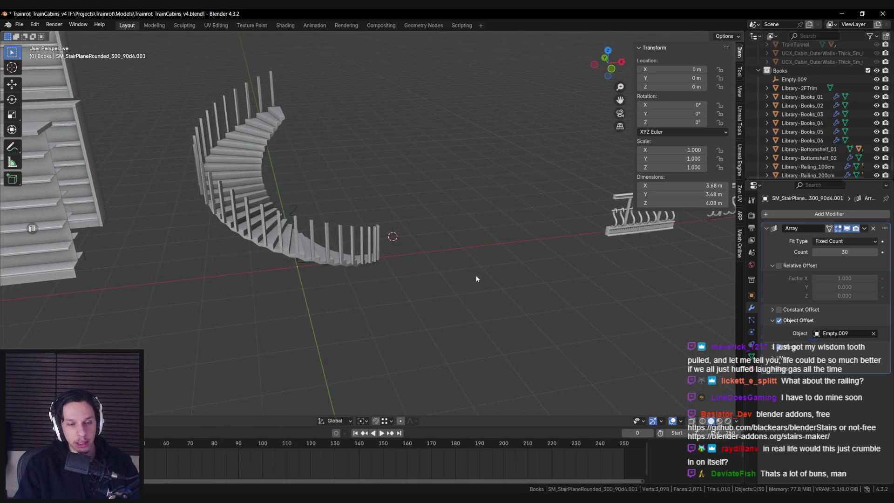
pyautogui.moveTo(474, 277)
pyautogui.mouseDown(button='middle')
pyautogui.moveTo(343, 273)
pyautogui.moveTo(285, 295)
pyautogui.moveTo(307, 275)
pyautogui.mouseUp(button='middle')
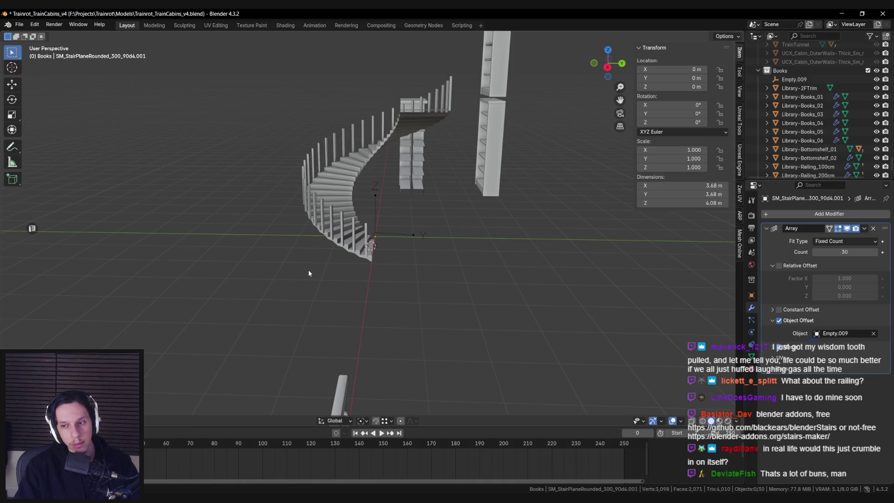
pyautogui.scroll(-3, 309, 267)
pyautogui.moveTo(315, 266); pyautogui.dragTo(366, 263, button='middle')
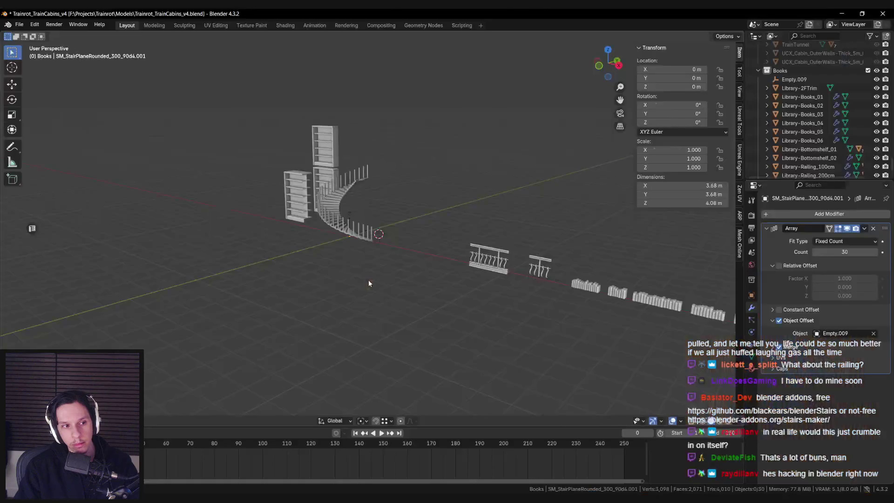
pyautogui.moveTo(369, 281)
pyautogui.mouseDown(button='middle')
pyautogui.moveTo(347, 300)
pyautogui.moveTo(366, 265)
pyautogui.moveTo(305, 279)
pyautogui.moveTo(347, 263)
pyautogui.moveTo(368, 303)
pyautogui.moveTo(343, 255)
pyautogui.moveTo(370, 281)
pyautogui.mouseUp(button='middle')
pyautogui.scroll(3, 347, 294)
pyautogui.scroll(-4, 366, 265)
pyautogui.scroll(4, 305, 279)
pyautogui.scroll(-3, 349, 263)
pyautogui.scroll(2, 368, 303)
pyautogui.scroll(-2, 368, 303)
pyautogui.scroll(4, 348, 276)
pyautogui.hotkey('ctrl', 'z')
pyautogui.hotkey('ctrl', 'z')
pyautogui.click(364, 251)
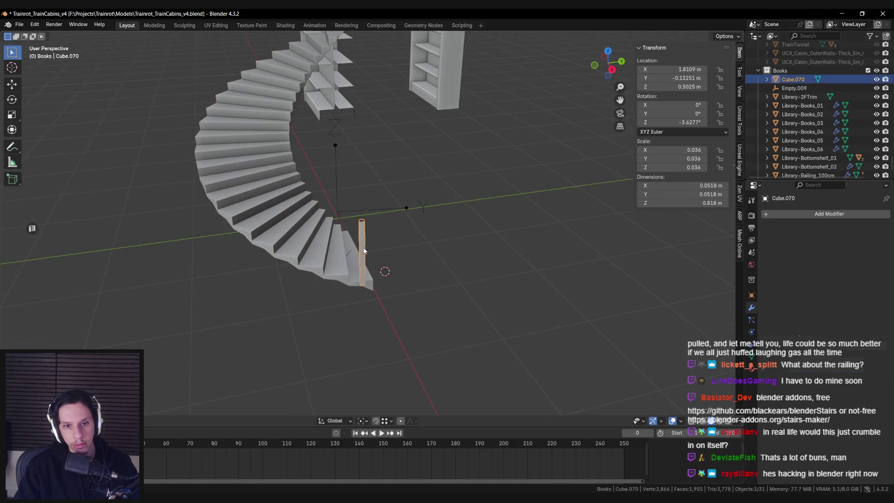
# Apply an operation from the staircase's context menu, select post Cube.070, and save the file.
pyautogui.moveTo(346, 210); pyautogui.dragTo(348, 228, button='middle')
pyautogui.click(350, 240)
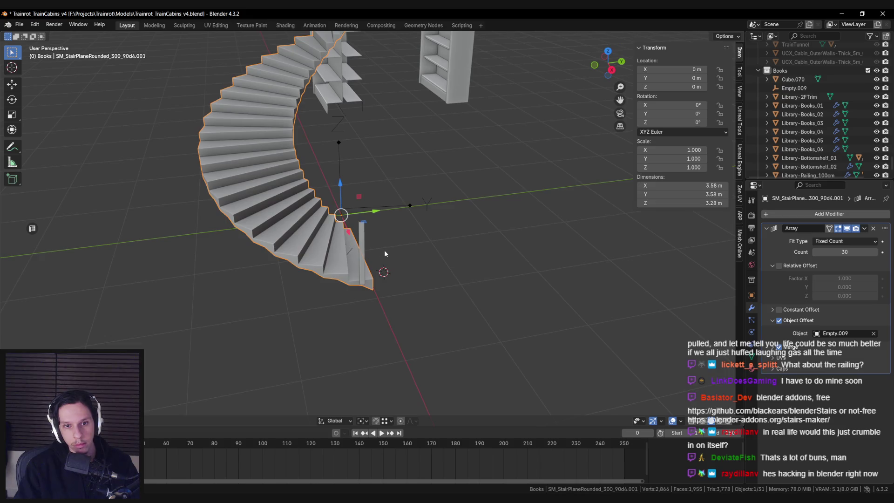
pyautogui.rightClick(364, 255)
pyautogui.click(418, 275)
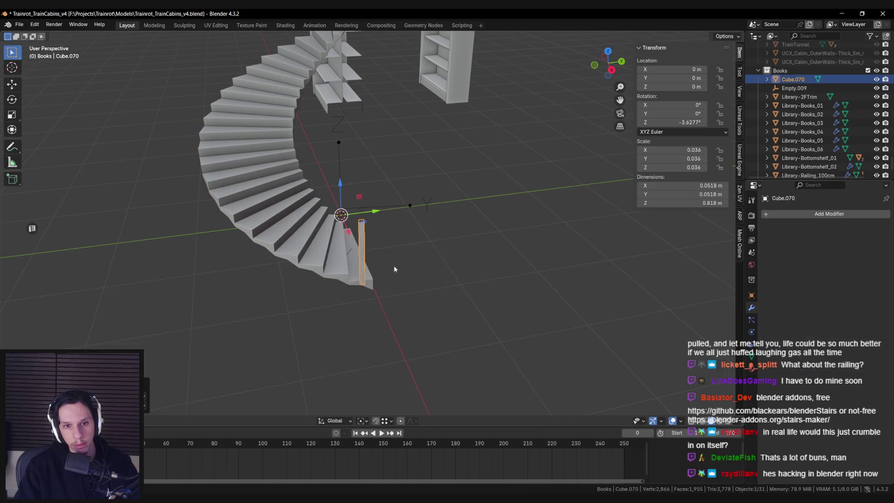
pyautogui.moveTo(393, 266); pyautogui.dragTo(403, 284, button='middle')
pyautogui.click(403, 283)
pyautogui.hotkey('ctrl', 's')
# Duplicate Empty.009 as Empty.010 in place and double its Z location.
pyautogui.click(398, 203)
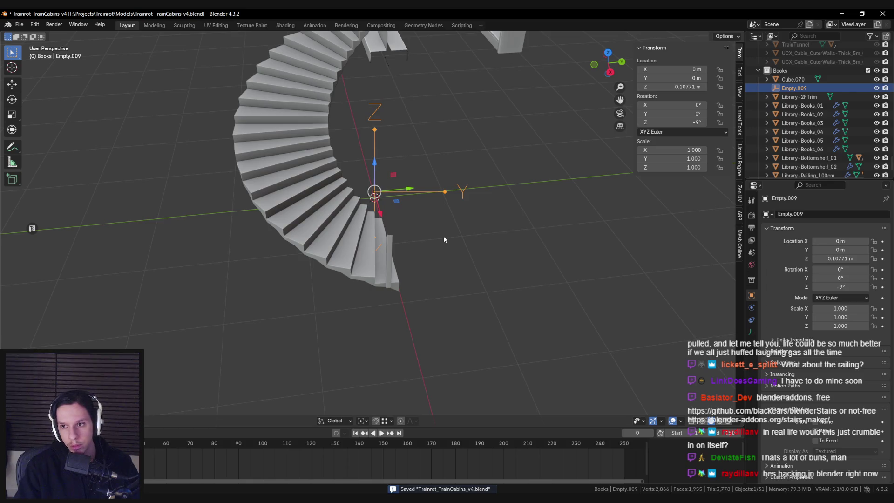
pyautogui.hotkey('shift', 'd')
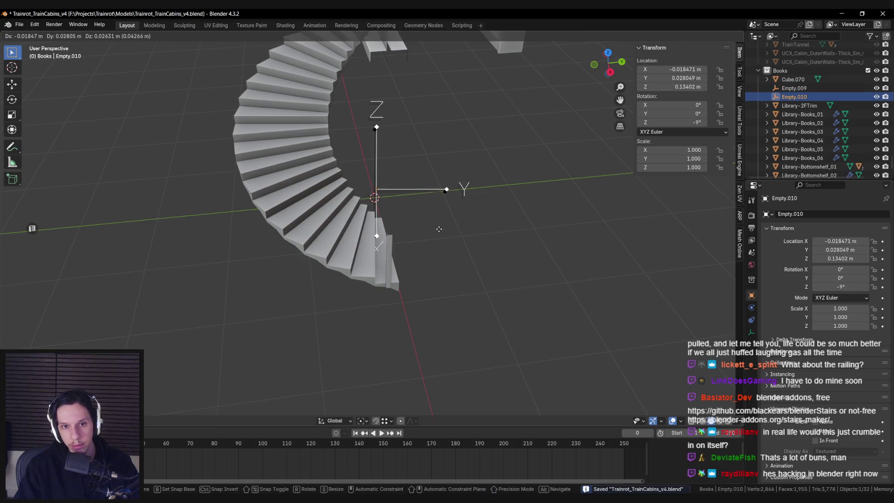
pyautogui.rightClick(438, 229)
pyautogui.moveTo(436, 227); pyautogui.dragTo(421, 236, button='middle')
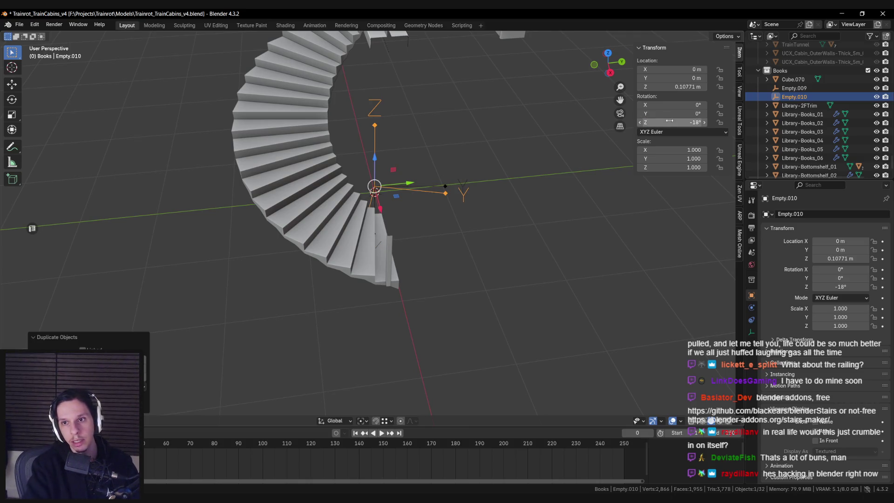
pyautogui.click(670, 87)
pyautogui.write('2')
pyautogui.press('Return')
# Add an Array modifier to the post with Relative Offset off and Object Offset Empty.010.
pyautogui.moveTo(363, 196)
pyautogui.mouseDown(button='middle')
pyautogui.moveTo(336, 140)
pyautogui.moveTo(303, 147)
pyautogui.moveTo(394, 238)
pyautogui.mouseUp(button='middle')
pyautogui.click(389, 250)
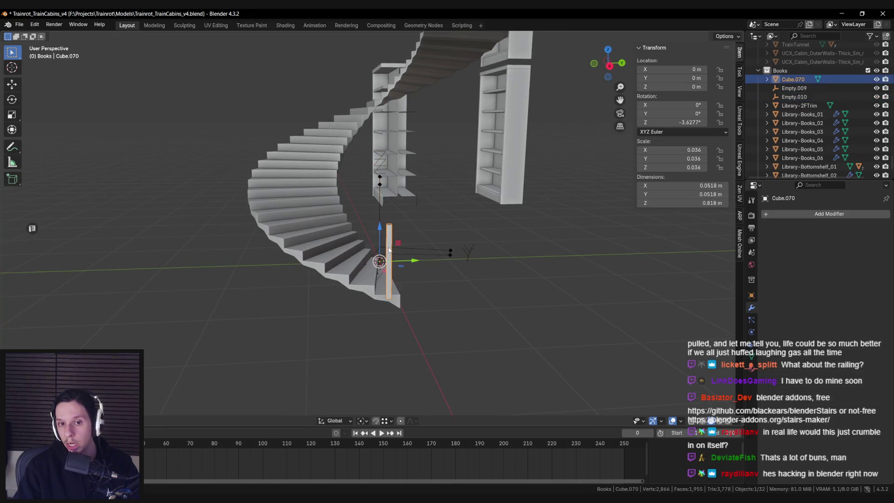
pyautogui.click(808, 215)
pyautogui.write('array')
pyautogui.press('Return')
pyautogui.moveTo(670, 260); pyautogui.dragTo(664, 257, button='middle')
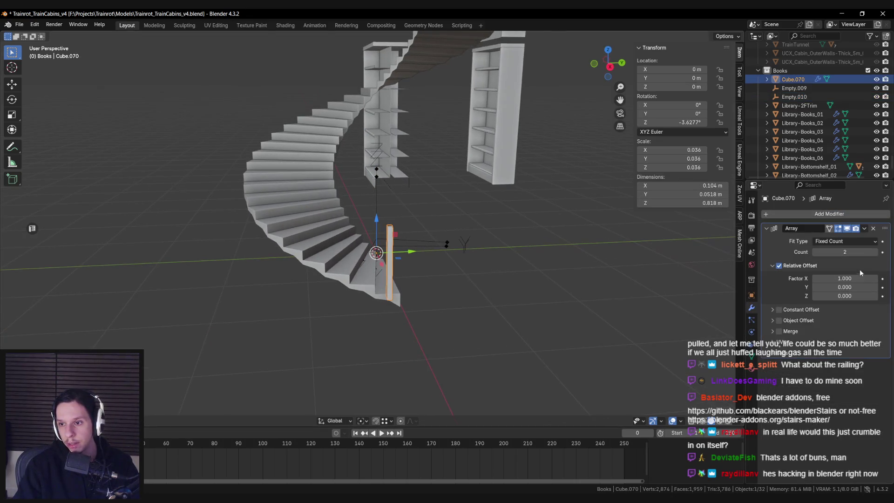
pyautogui.click(778, 265)
pyautogui.click(796, 321)
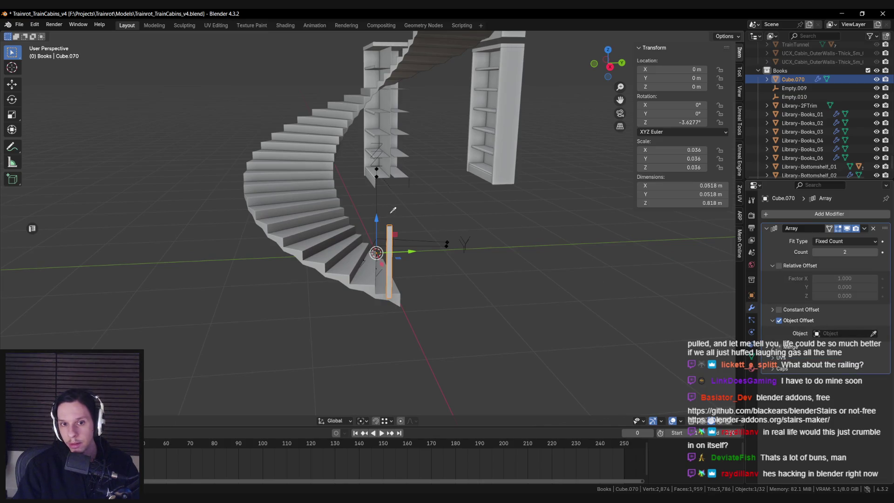
pyautogui.moveTo(393, 230); pyautogui.dragTo(395, 247, button='middle')
pyautogui.hotkey('ctrl', 'a')
pyautogui.click(402, 243)
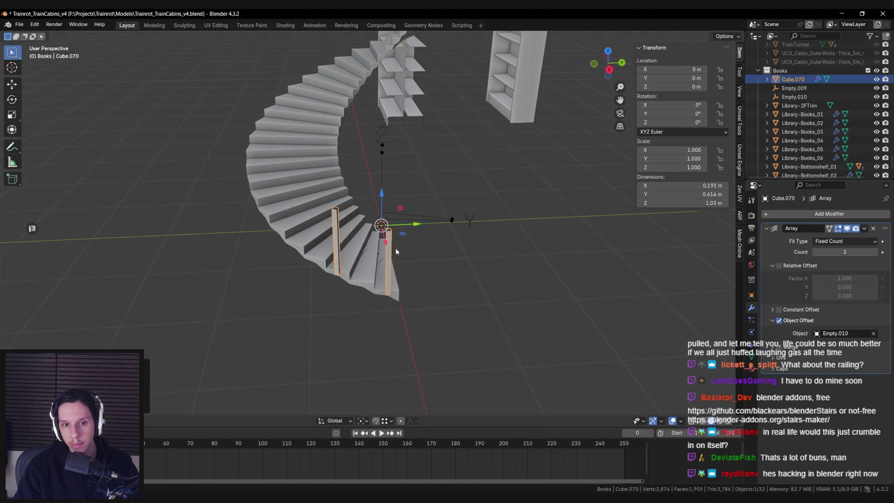
# Set the array count to 15 posts, check the spiral, and save the file.
pyautogui.click(381, 206)
pyautogui.click(389, 253)
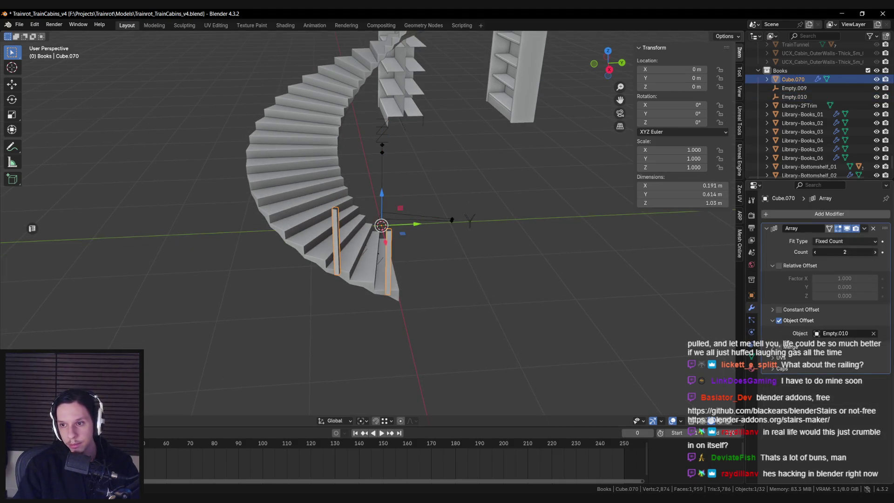
pyautogui.moveTo(845, 251); pyautogui.dragTo(861, 251)
pyautogui.moveTo(539, 206); pyautogui.dragTo(614, 264, button='middle')
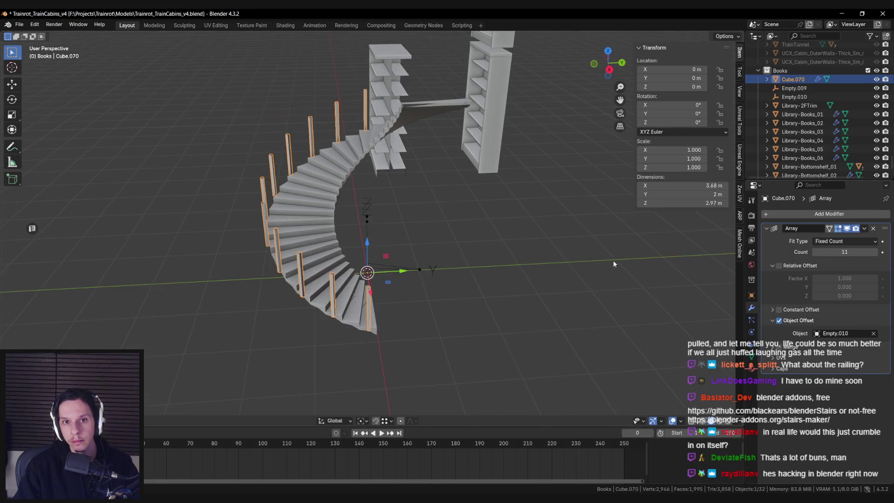
pyautogui.moveTo(708, 249); pyautogui.dragTo(528, 263, button='middle')
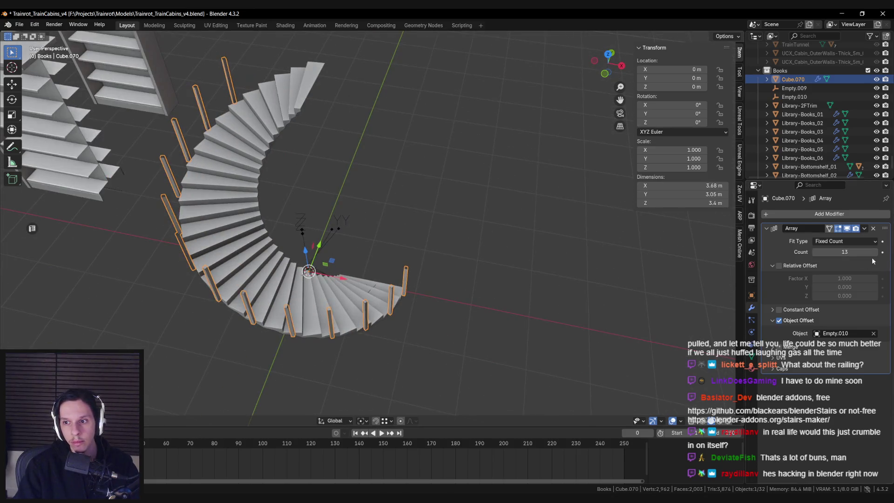
pyautogui.scroll(-3, 493, 205)
pyautogui.moveTo(493, 205)
pyautogui.mouseDown(button='middle')
pyautogui.moveTo(373, 228)
pyautogui.moveTo(362, 249)
pyautogui.moveTo(372, 244)
pyautogui.mouseUp(button='middle')
pyautogui.hotkey('ctrl', 's')
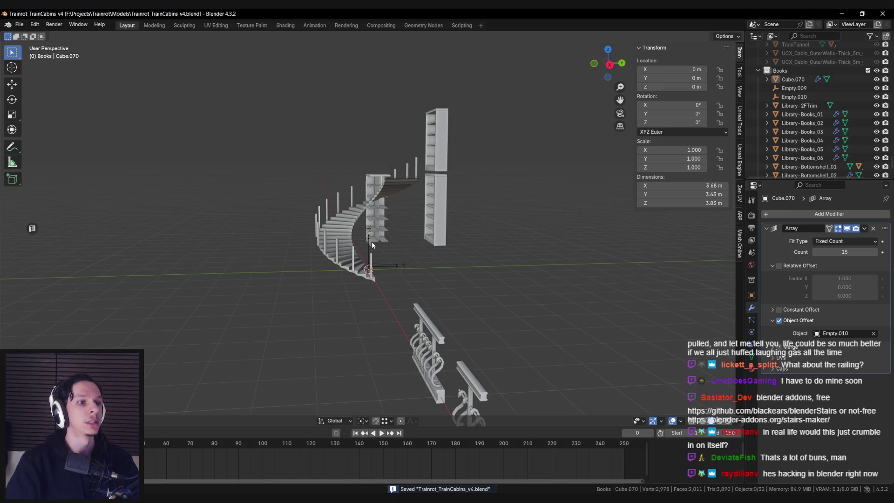
pyautogui.scroll(3, 562, 262)
pyautogui.moveTo(512, 251)
pyautogui.mouseDown(button='middle')
pyautogui.moveTo(416, 242)
pyautogui.moveTo(331, 251)
pyautogui.moveTo(327, 229)
pyautogui.moveTo(400, 251)
pyautogui.moveTo(507, 247)
pyautogui.moveTo(539, 279)
pyautogui.moveTo(582, 264)
pyautogui.moveTo(566, 274)
pyautogui.moveTo(468, 271)
pyautogui.moveTo(585, 303)
pyautogui.moveTo(527, 238)
pyautogui.mouseUp(button='middle')
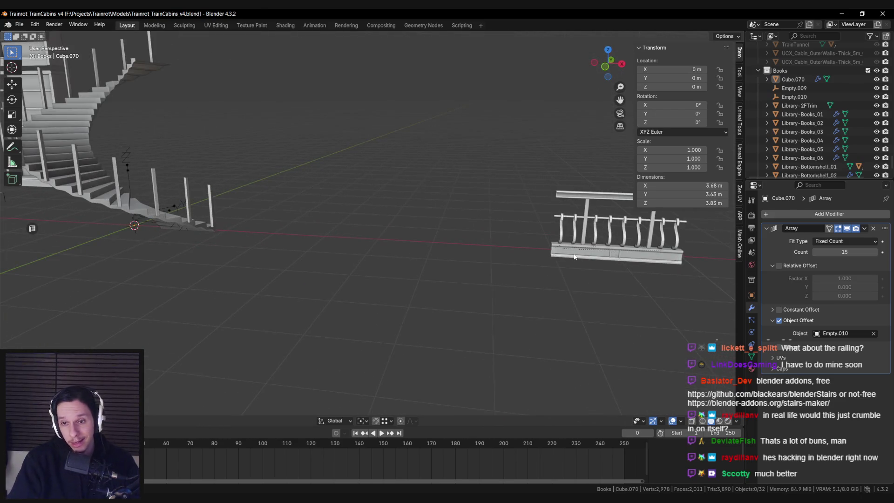
pyautogui.hotkey('alt', 'Tab')
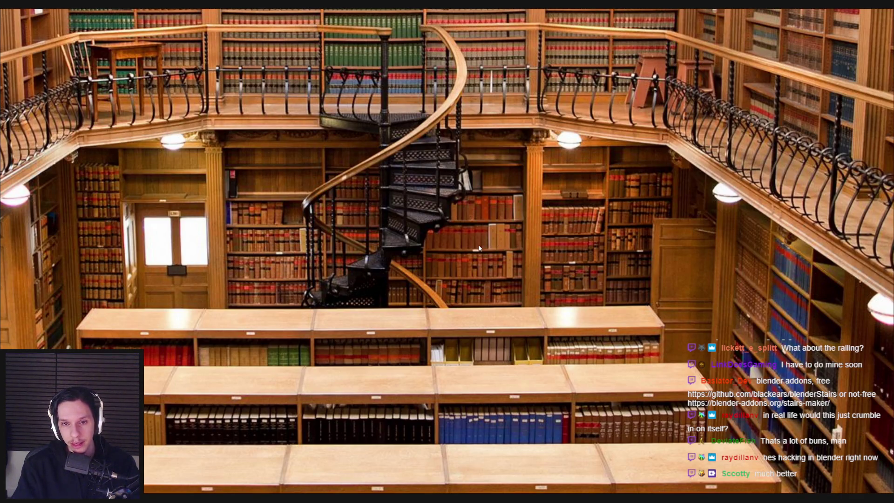
pyautogui.hotkey('alt', 'Tab')
pyautogui.moveTo(423, 252)
pyautogui.mouseDown(button='middle')
pyautogui.moveTo(437, 295)
pyautogui.moveTo(410, 259)
pyautogui.moveTo(409, 269)
pyautogui.moveTo(427, 273)
pyautogui.moveTo(379, 253)
pyautogui.moveTo(377, 226)
pyautogui.moveTo(389, 276)
pyautogui.moveTo(393, 233)
pyautogui.moveTo(345, 260)
pyautogui.moveTo(400, 261)
pyautogui.moveTo(421, 272)
pyautogui.moveTo(375, 272)
pyautogui.moveTo(357, 305)
pyautogui.moveTo(368, 292)
pyautogui.mouseUp(button='middle')
pyautogui.scroll(4, 379, 253)
pyautogui.click(390, 276)
pyautogui.press('Tab')
pyautogui.scroll(4, 389, 275)
# Try extruding the bottom step faces and filling a new face from an edge, then undo it.
pyautogui.keyDown('alt'); pyautogui.click(393, 232); pyautogui.keyUp('alt')
pyautogui.press('e')
pyautogui.click(307, 266)
pyautogui.hotkey('alt', 'a')
pyautogui.click(375, 272)
pyautogui.press('x')
pyautogui.click(375, 285)
pyautogui.press('KP_7')
pyautogui.scroll(3, 443, 237)
pyautogui.click(450, 237)
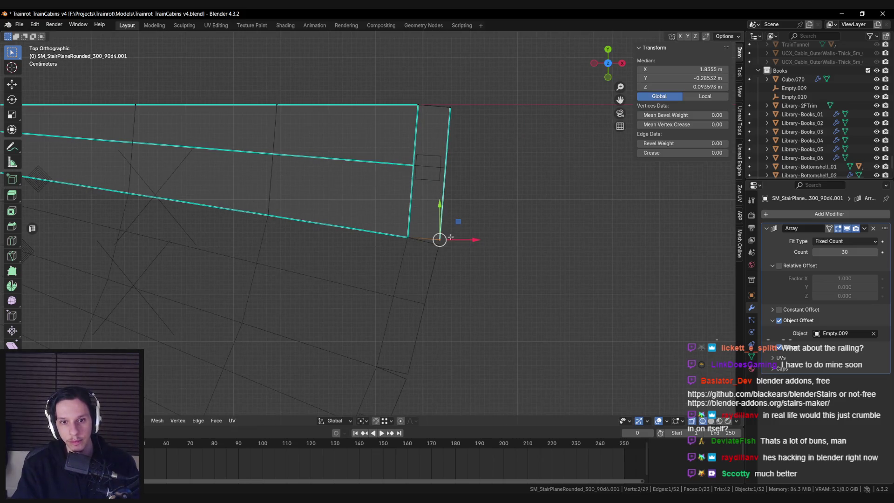
pyautogui.scroll(-3, 456, 247)
pyautogui.press('f')
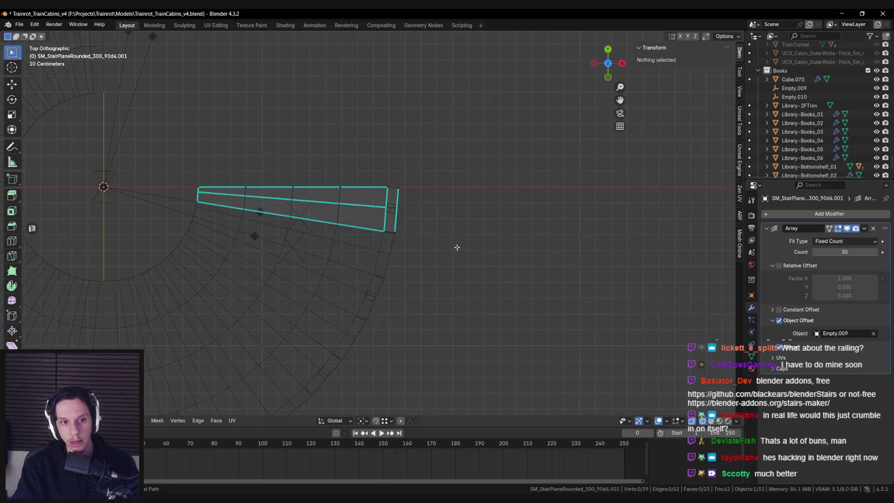
pyautogui.hotkey('ctrl', 'z')
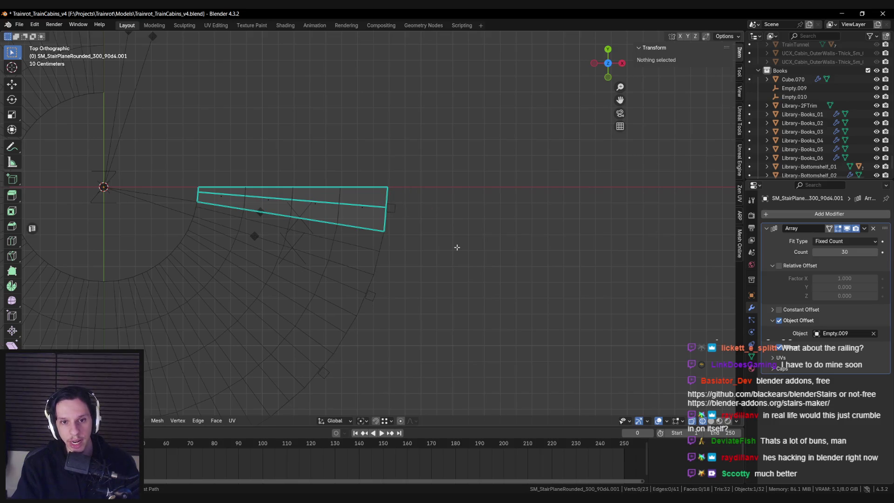
# Set the pivot point to the 3D cursor and test-extrude the bottom step face, undoing it.
pyautogui.click(362, 422)
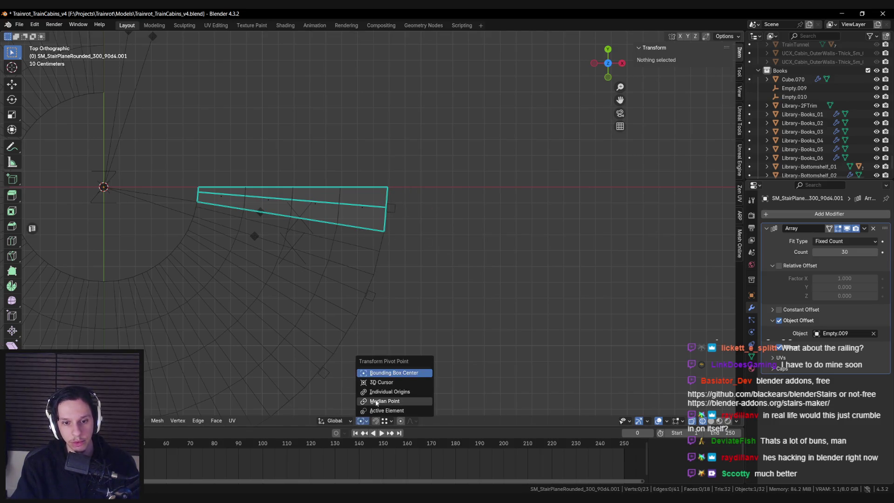
pyautogui.click(380, 382)
pyautogui.moveTo(403, 312)
pyautogui.mouseDown(button='middle')
pyautogui.moveTo(405, 275)
pyautogui.moveTo(374, 211)
pyautogui.moveTo(391, 242)
pyautogui.moveTo(514, 275)
pyautogui.moveTo(479, 277)
pyautogui.moveTo(493, 285)
pyautogui.moveTo(455, 323)
pyautogui.moveTo(433, 329)
pyautogui.mouseUp(button='middle')
pyautogui.scroll(3, 388, 231)
pyautogui.click(391, 241)
pyautogui.press('e')
pyautogui.click(507, 295)
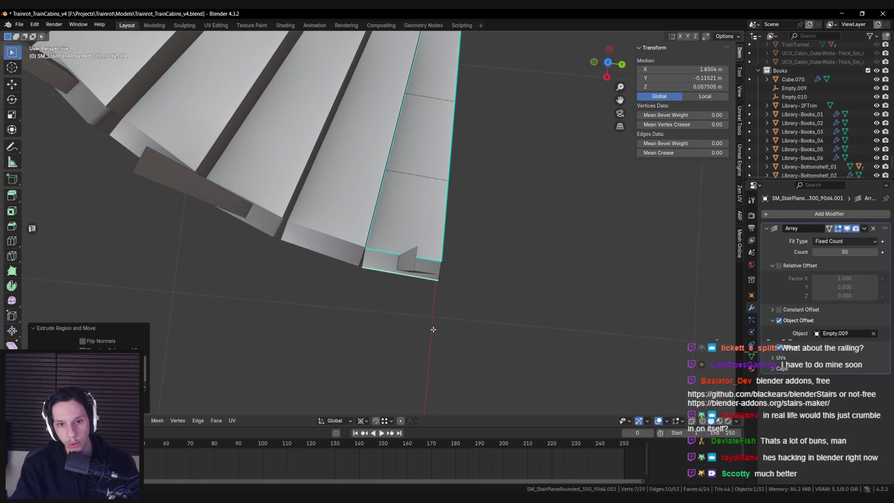
pyautogui.press('KP_7')
pyautogui.hotkey('ctrl', 'z')
# Extrude a bottom-step face in place and scale it slightly inward, excluding Z.
pyautogui.moveTo(492, 274)
pyautogui.mouseDown(button='middle')
pyautogui.moveTo(465, 251)
pyautogui.moveTo(391, 233)
pyautogui.moveTo(386, 251)
pyautogui.moveTo(426, 252)
pyautogui.moveTo(505, 295)
pyautogui.mouseUp(button='middle')
pyautogui.click(387, 251)
pyautogui.press('e')
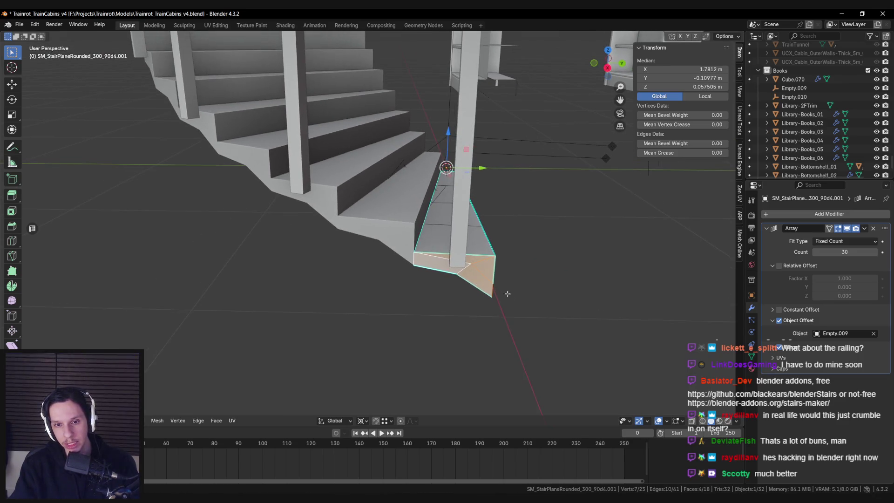
pyautogui.rightClick(534, 309)
pyautogui.press('s')
pyautogui.hotkey('shift', 'z')
pyautogui.click(545, 313)
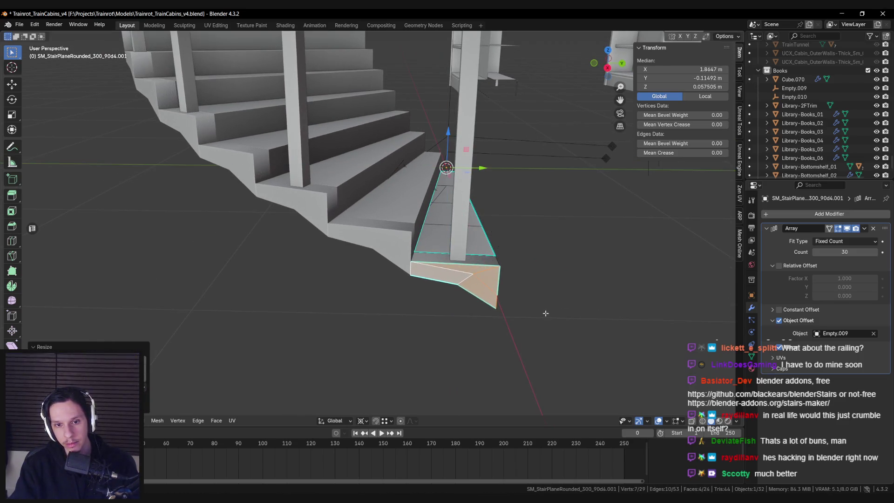
pyautogui.press('KP_7')
pyautogui.scroll(-2, 509, 224)
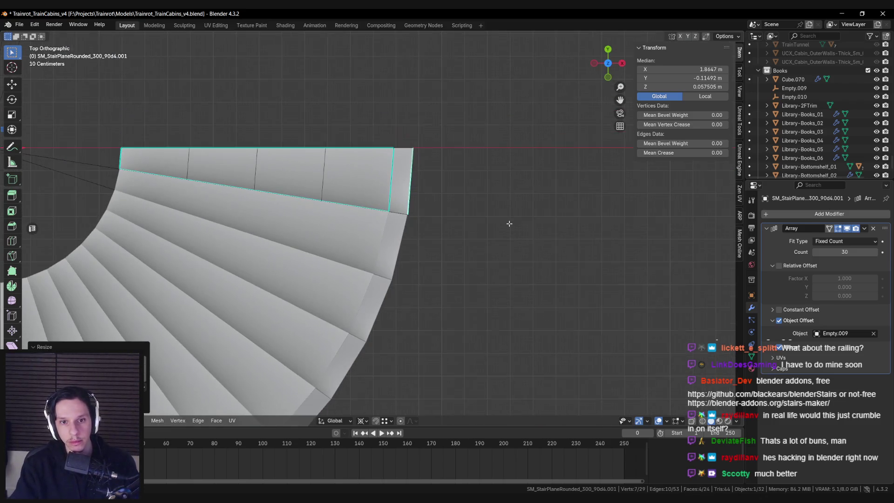
pyautogui.press('s')
pyautogui.hotkey('shift', 'z')
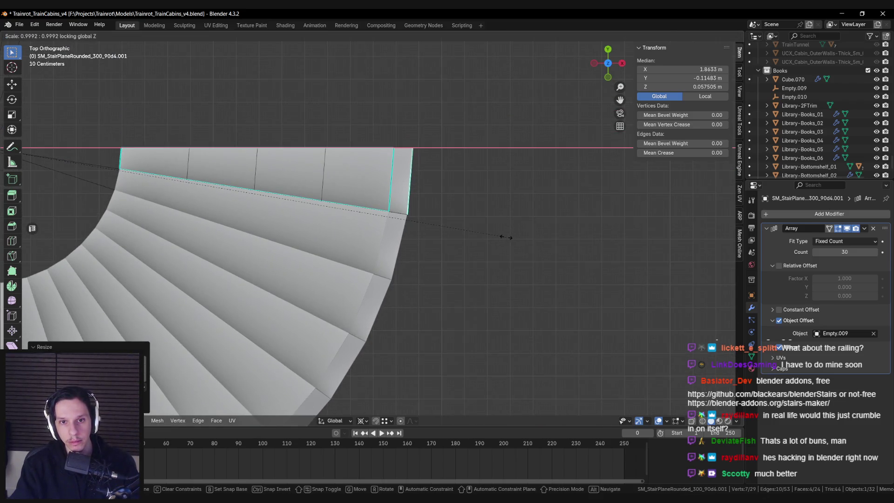
pyautogui.hotkey('shift', 'z')
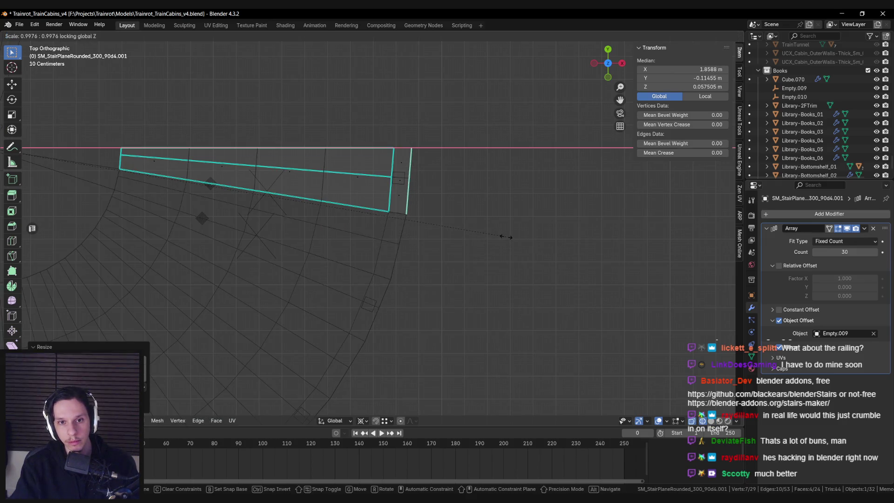
pyautogui.press('Escape')
pyautogui.press('Tab')
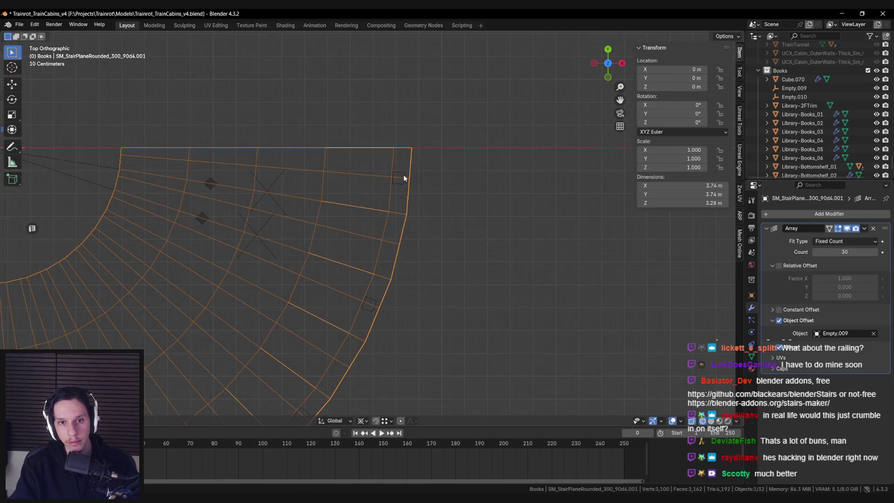
# Nudge post Cube.070's geometry about 0.006 m along the X axis.
pyautogui.click(401, 176)
pyautogui.press('Tab')
pyautogui.scroll(2, 421, 187)
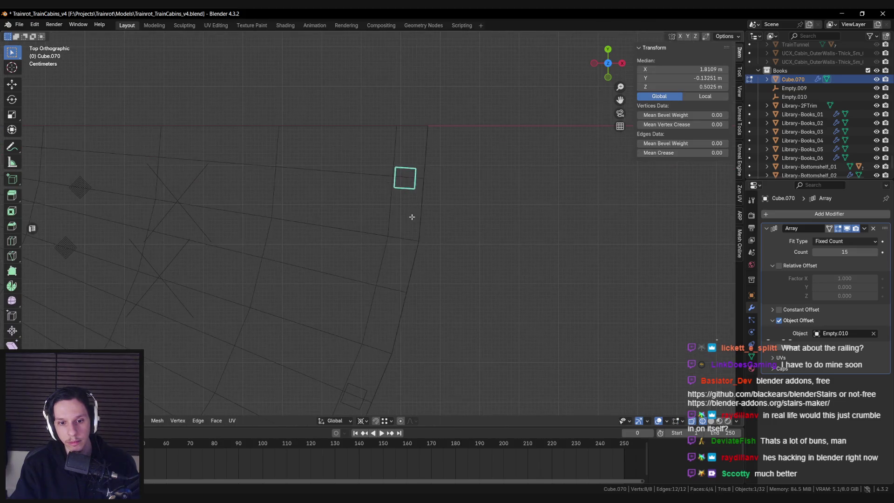
pyautogui.press('g')
pyautogui.press('x')
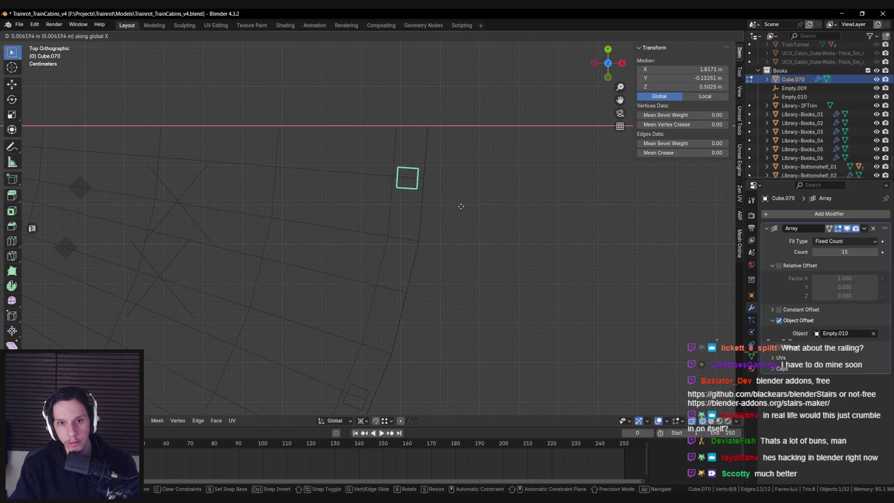
pyautogui.press('Return')
pyautogui.hotkey('shift', 'z')
pyautogui.press('Tab')
# Delete the face strip underneath the stairs in the stair mesh.
pyautogui.moveTo(415, 239)
pyautogui.mouseDown(button='middle')
pyautogui.moveTo(385, 250)
pyautogui.moveTo(403, 228)
pyautogui.moveTo(441, 253)
pyautogui.mouseUp(button='middle')
pyautogui.click(384, 243)
pyautogui.press('Tab')
pyautogui.click(403, 228)
pyautogui.press('x')
pyautogui.click(403, 232)
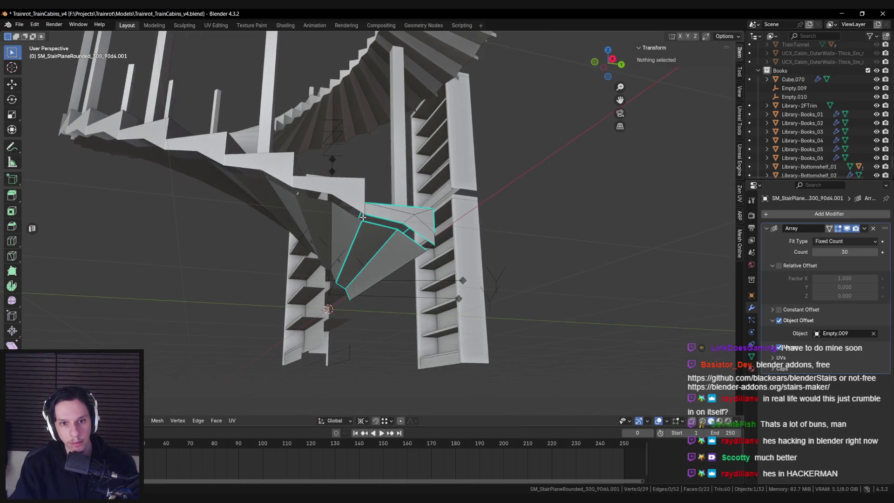
# Fill the gap with a new face and merge two vertex pairs under the bottom step.
pyautogui.press('f')
pyautogui.hotkey('alt', 'a')
pyautogui.scroll(3, 405, 240)
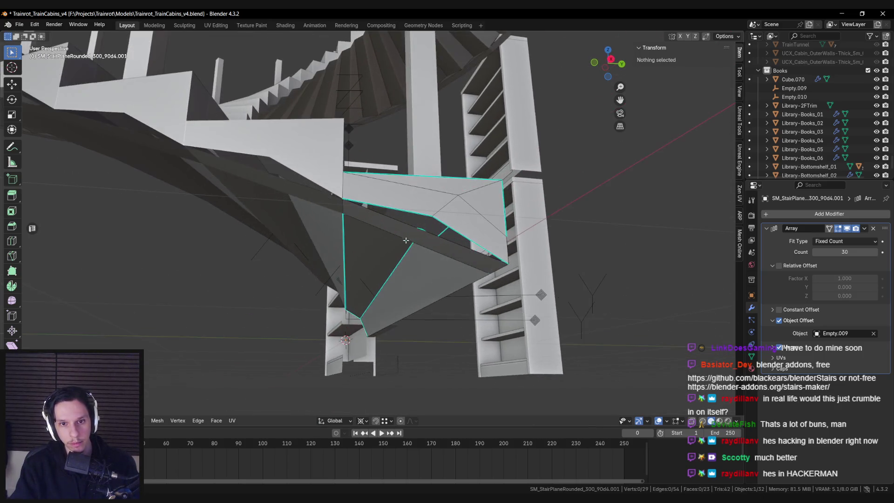
pyautogui.click(444, 207)
pyautogui.moveTo(444, 206); pyautogui.dragTo(441, 219, button='middle')
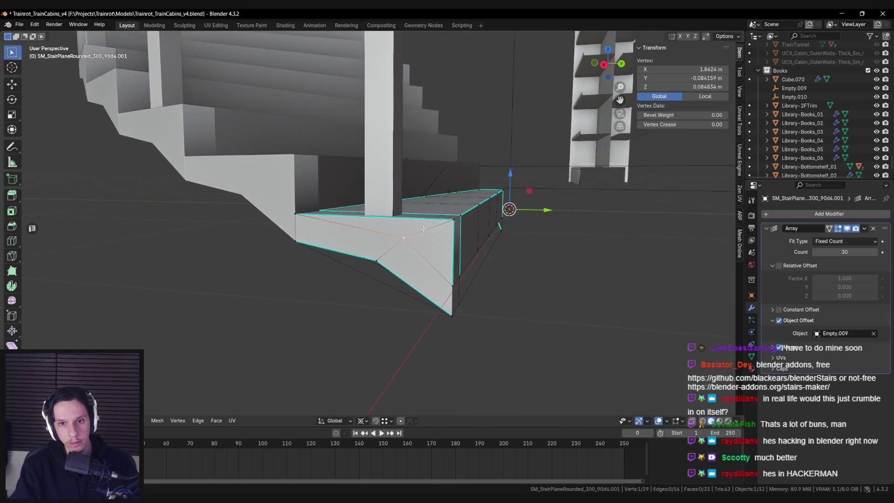
pyautogui.press('m')
pyautogui.click(442, 218)
pyautogui.click(454, 308)
pyautogui.press('m')
pyautogui.click(455, 313)
# Extrude the face strip on the step's side downward along Z.
pyautogui.scroll(3, 404, 267)
pyautogui.moveTo(404, 268)
pyautogui.mouseDown(button='middle')
pyautogui.moveTo(434, 225)
pyautogui.moveTo(525, 253)
pyautogui.moveTo(399, 248)
pyautogui.mouseUp(button='middle')
pyautogui.click(423, 233)
pyautogui.scroll(3, 427, 228)
pyautogui.hotkey('alt', 'a')
pyautogui.moveTo(446, 239)
pyautogui.mouseDown(button='middle')
pyautogui.moveTo(399, 236)
pyautogui.moveTo(480, 231)
pyautogui.mouseUp(button='middle')
pyautogui.click(442, 221)
pyautogui.scroll(5, 481, 231)
pyautogui.press('e')
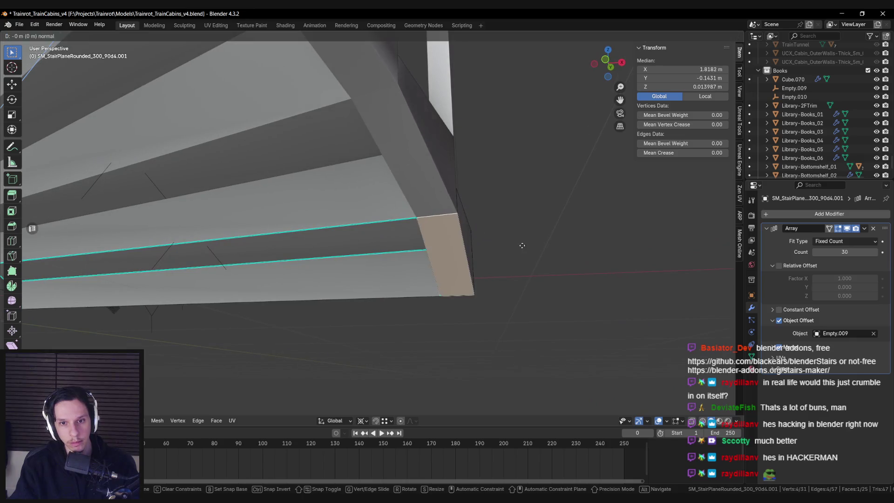
pyautogui.press('z')
pyautogui.scroll(-3, 519, 253)
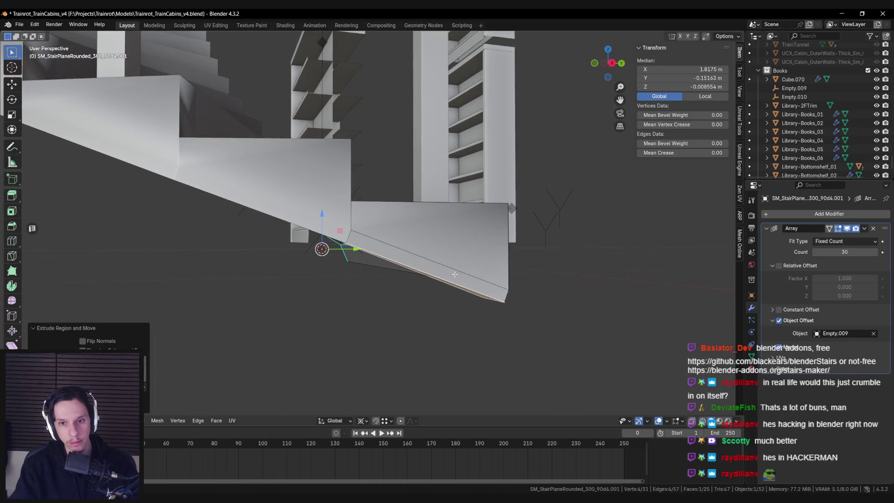
pyautogui.click(454, 273)
# Extrude the strip down along Z a second time, then return to Object Mode.
pyautogui.moveTo(453, 272); pyautogui.dragTo(513, 260, button='middle')
pyautogui.press('e')
pyautogui.press('z')
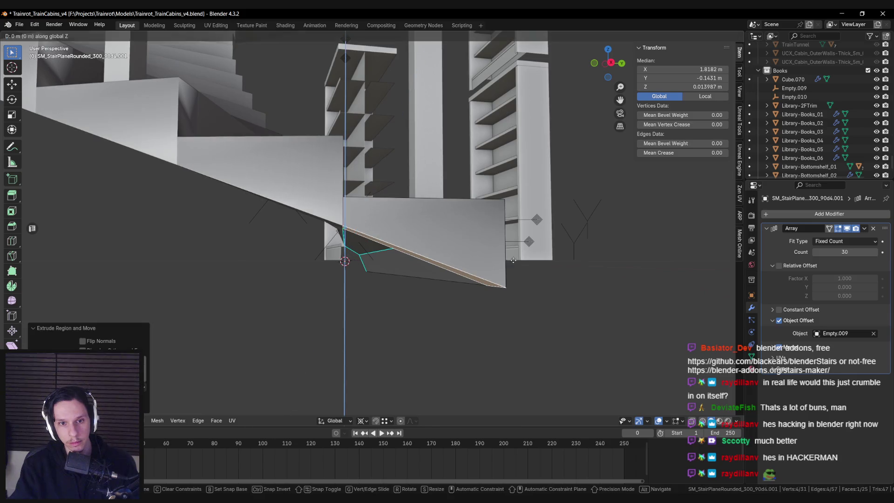
pyautogui.click(514, 266)
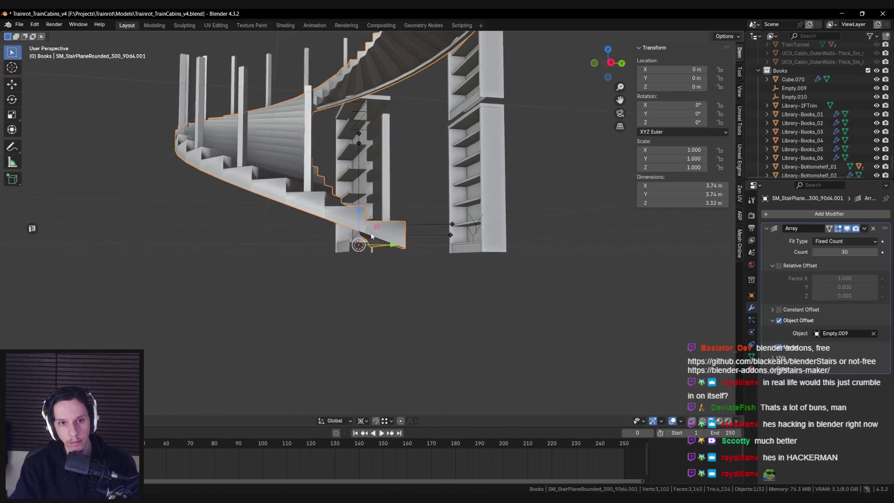
pyautogui.press('Tab')
pyautogui.scroll(-5, 384, 266)
pyautogui.moveTo(422, 259)
pyautogui.mouseDown(button='middle')
pyautogui.moveTo(543, 231)
pyautogui.moveTo(399, 235)
pyautogui.moveTo(491, 241)
pyautogui.mouseUp(button='middle')
pyautogui.scroll(5, 400, 235)
# Lower the stringer's end face slightly along Z in Edit Mode.
pyautogui.press('Tab')
pyautogui.click(401, 249)
pyautogui.press('g')
pyautogui.press('z')
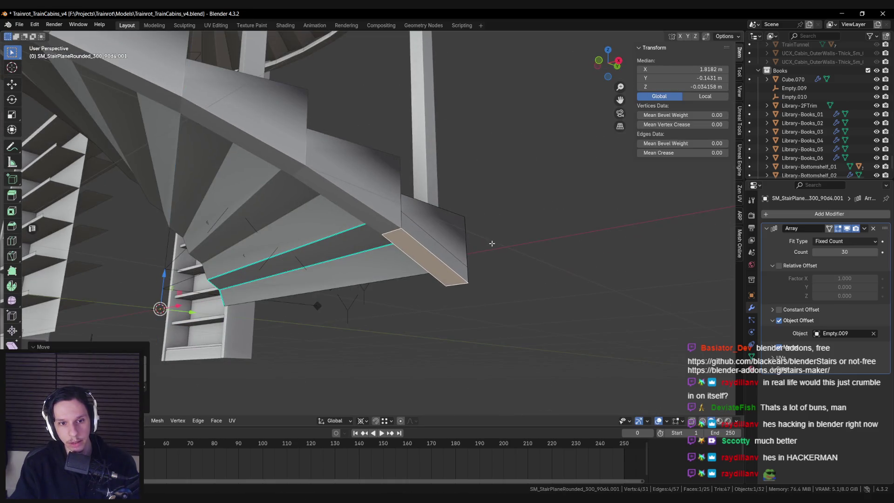
pyautogui.click(472, 250)
# Delete the stray faces at the stringer's bottom end, using X-ray to reach them.
pyautogui.moveTo(471, 254)
pyautogui.mouseDown(button='middle')
pyautogui.moveTo(418, 284)
pyautogui.moveTo(409, 260)
pyautogui.moveTo(299, 239)
pyautogui.moveTo(334, 240)
pyautogui.moveTo(293, 215)
pyautogui.moveTo(335, 231)
pyautogui.mouseUp(button='middle')
pyautogui.hotkey('alt', 'z')
pyautogui.press('x')
pyautogui.click(421, 255)
pyautogui.hotkey('alt', 'z')
pyautogui.click(418, 284)
pyautogui.press('x')
pyautogui.click(419, 257)
pyautogui.click(334, 240)
pyautogui.press('x')
pyautogui.click(334, 239)
# Mark the bottom step's outer edges as sharp.
pyautogui.click(292, 215)
pyautogui.hotkey('ctrl', 'e')
pyautogui.click(292, 215)
pyautogui.click(335, 231)
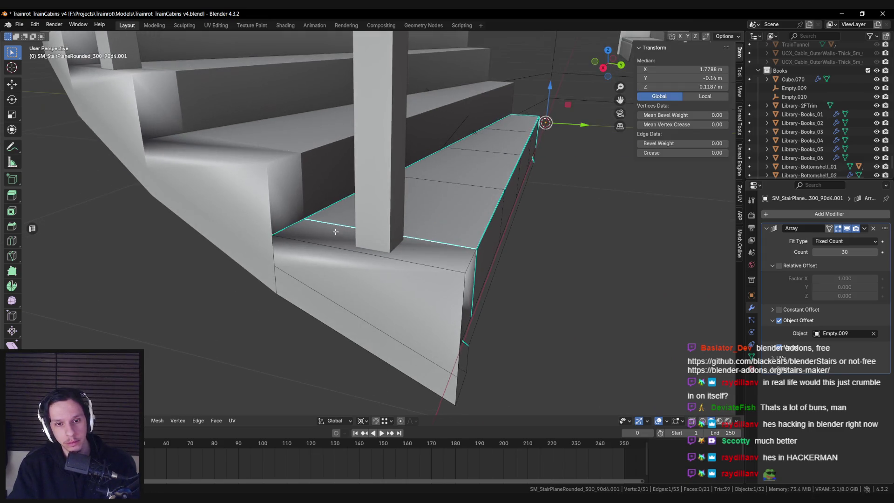
pyautogui.hotkey('ctrl', 'e')
pyautogui.click(468, 259)
pyautogui.keyDown('shift'); pyautogui.click(439, 264); pyautogui.keyUp('shift')
pyautogui.hotkey('ctrl', 'e')
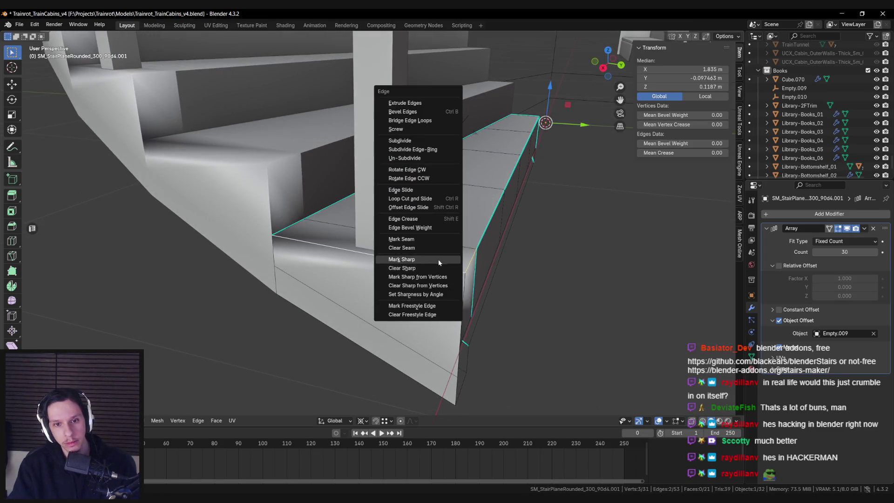
pyautogui.click(419, 259)
# Mark one more edge at the bottom of the stringer as sharp.
pyautogui.moveTo(419, 259)
pyautogui.mouseDown(button='middle')
pyautogui.moveTo(376, 280)
pyautogui.moveTo(410, 265)
pyautogui.moveTo(392, 240)
pyautogui.moveTo(372, 242)
pyautogui.mouseUp(button='middle')
pyautogui.hotkey('alt', 'a')
pyautogui.hotkey('ctrl', 'e')
pyautogui.click(412, 276)
pyautogui.hotkey('alt', 'a')
# Inspect a stringer-end vertex in see-through vertex mode, cancelling a trial move along X.
pyautogui.click(392, 238)
pyautogui.hotkey('alt', 'z')
pyautogui.hotkey('alt', 'z')
pyautogui.press('1')
pyautogui.click(382, 243)
pyautogui.press('g')
pyautogui.press('x')
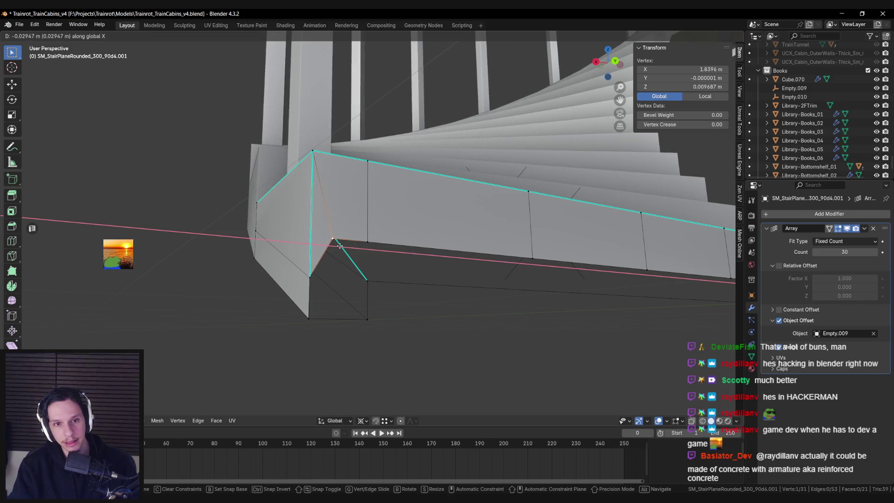
pyautogui.press('Escape')
# Delete the stray vertex and leftover geometry at the bottom step, then return to Object Mode.
pyautogui.moveTo(336, 244)
pyautogui.mouseDown(button='middle')
pyautogui.moveTo(369, 256)
pyautogui.moveTo(373, 268)
pyautogui.moveTo(360, 266)
pyautogui.moveTo(373, 298)
pyautogui.moveTo(388, 291)
pyautogui.moveTo(389, 299)
pyautogui.mouseUp(button='middle')
pyautogui.click(359, 266)
pyautogui.press('Delete')
pyautogui.hotkey('ctrl', 'z')
pyautogui.hotkey('ctrl', 'z')
pyautogui.press('x')
pyautogui.click(387, 281)
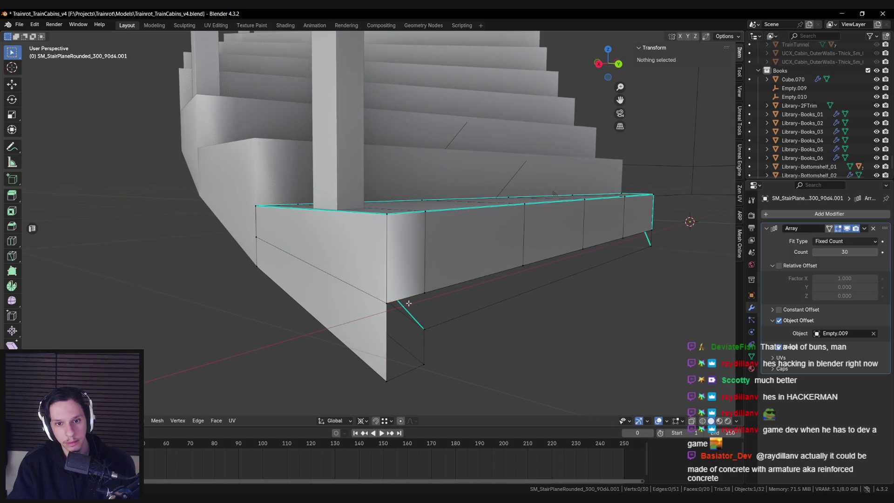
pyautogui.press('x')
pyautogui.click(374, 256)
pyautogui.press('Tab')
pyautogui.moveTo(415, 289)
pyautogui.mouseDown(button='middle')
pyautogui.moveTo(444, 297)
pyautogui.moveTo(449, 313)
pyautogui.mouseUp(button='middle')
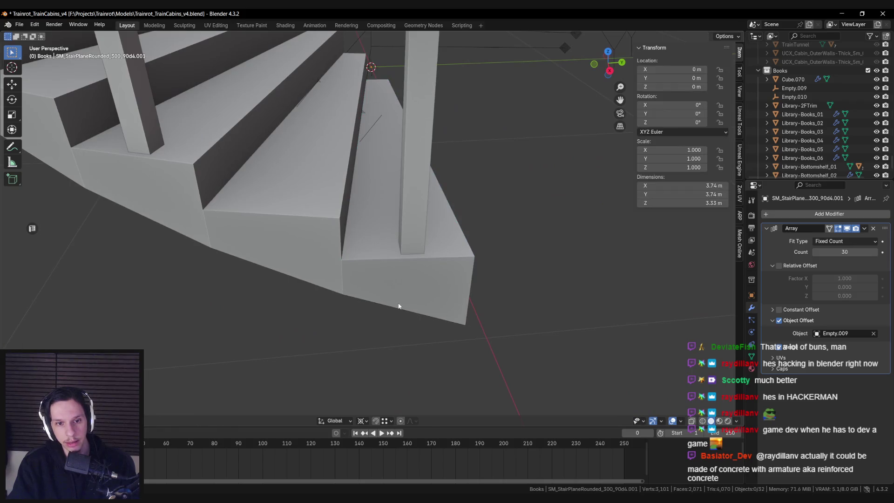
# In Edit Mode, raise the selected bottom-step vertex slightly along Z and merge vertices at last.
pyautogui.press('Tab')
pyautogui.moveTo(393, 301); pyautogui.dragTo(380, 272, button='middle')
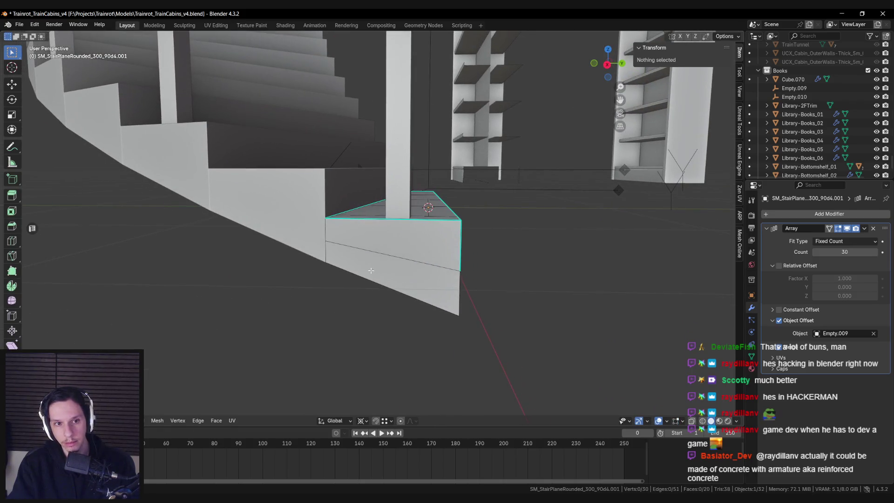
pyautogui.press('g')
pyautogui.press('z')
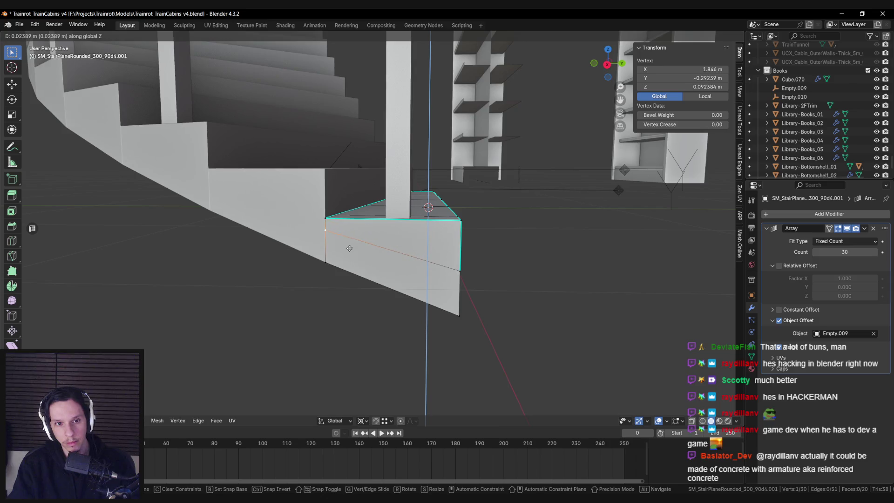
pyautogui.click(350, 248)
pyautogui.moveTo(349, 248)
pyautogui.mouseDown(button='middle')
pyautogui.moveTo(332, 247)
pyautogui.moveTo(399, 278)
pyautogui.moveTo(511, 227)
pyautogui.moveTo(548, 226)
pyautogui.moveTo(406, 226)
pyautogui.moveTo(484, 235)
pyautogui.moveTo(444, 247)
pyautogui.moveTo(519, 245)
pyautogui.moveTo(480, 221)
pyautogui.moveTo(325, 262)
pyautogui.moveTo(349, 280)
pyautogui.moveTo(370, 259)
pyautogui.moveTo(412, 260)
pyautogui.moveTo(494, 292)
pyautogui.moveTo(440, 283)
pyautogui.mouseUp(button='middle')
pyautogui.click(313, 227)
pyautogui.press('Tab')
# Fill the open stringer end with a new face, then deselect everything.
pyautogui.scroll(-5, 400, 280)
pyautogui.scroll(5, 406, 227)
pyautogui.press('Tab')
pyautogui.press('f')
pyautogui.hotkey('alt', 'a')
pyautogui.press('Tab')
# Select the bottom step's top face and extrude it slightly upward.
pyautogui.scroll(-6, 370, 258)
pyautogui.scroll(4, 439, 283)
pyautogui.press('Tab')
pyautogui.moveTo(372, 248); pyautogui.dragTo(403, 226, button='middle')
pyautogui.click(403, 226)
pyautogui.scroll(3, 352, 248)
pyautogui.moveTo(334, 243); pyautogui.dragTo(335, 238, button='middle')
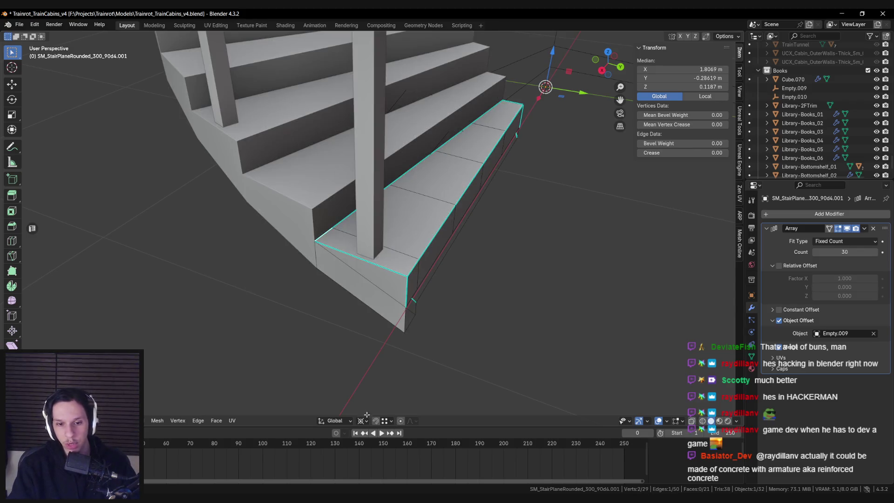
pyautogui.moveTo(376, 288)
pyautogui.mouseDown(button='middle')
pyautogui.moveTo(368, 260)
pyautogui.moveTo(395, 251)
pyautogui.moveTo(376, 247)
pyautogui.mouseUp(button='middle')
pyautogui.click(376, 247)
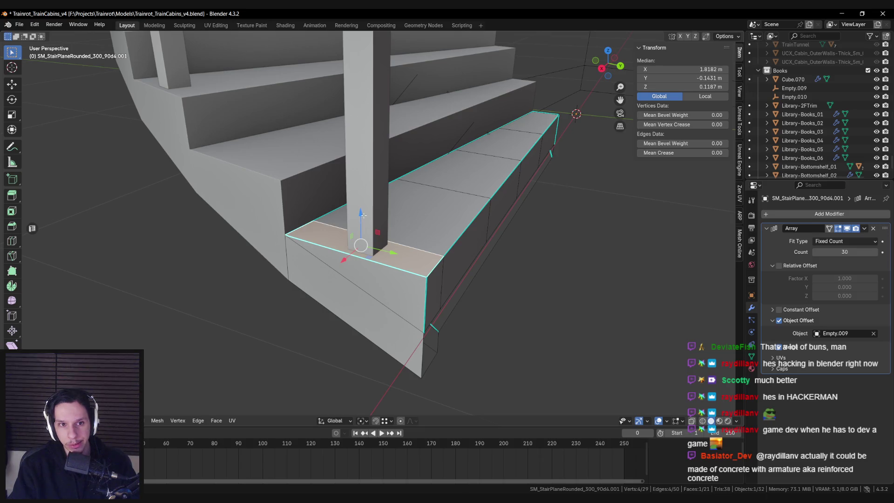
pyautogui.moveTo(360, 213); pyautogui.dragTo(359, 205)
# Move the new step's short edge up onto the stringer and fine-tune the corner vertex height.
pyautogui.click(299, 218)
pyautogui.moveTo(300, 200); pyautogui.dragTo(304, 141)
pyautogui.scroll(4, 304, 142)
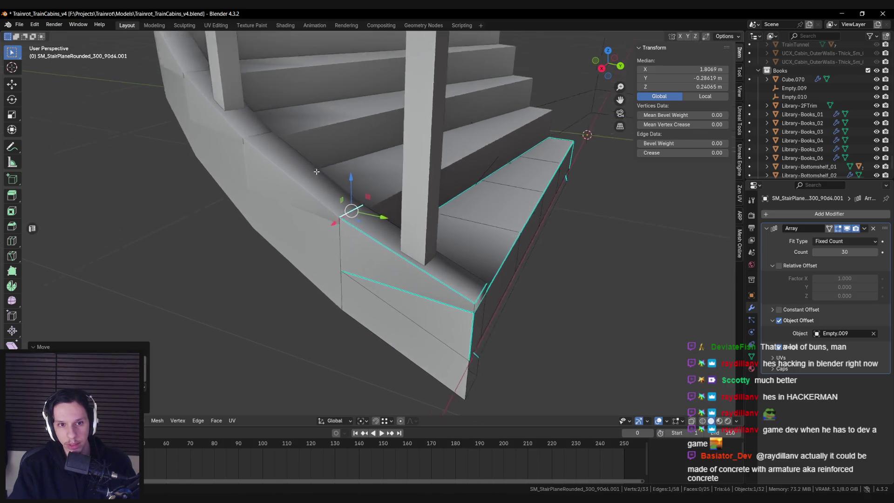
pyautogui.moveTo(368, 194); pyautogui.dragTo(368, 189)
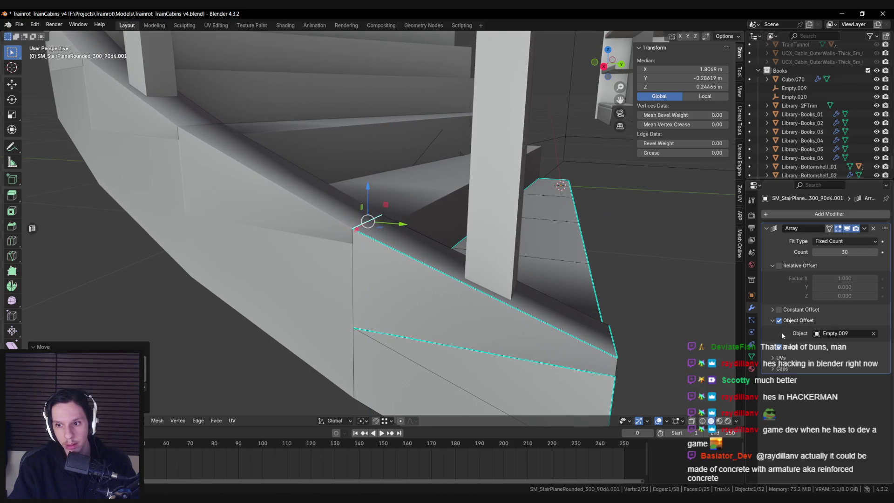
pyautogui.scroll(3, 362, 189)
pyautogui.moveTo(361, 178)
pyautogui.mouseDown()
pyautogui.moveTo(317, 225)
pyautogui.moveTo(359, 239)
pyautogui.moveTo(350, 152)
pyautogui.mouseUp()
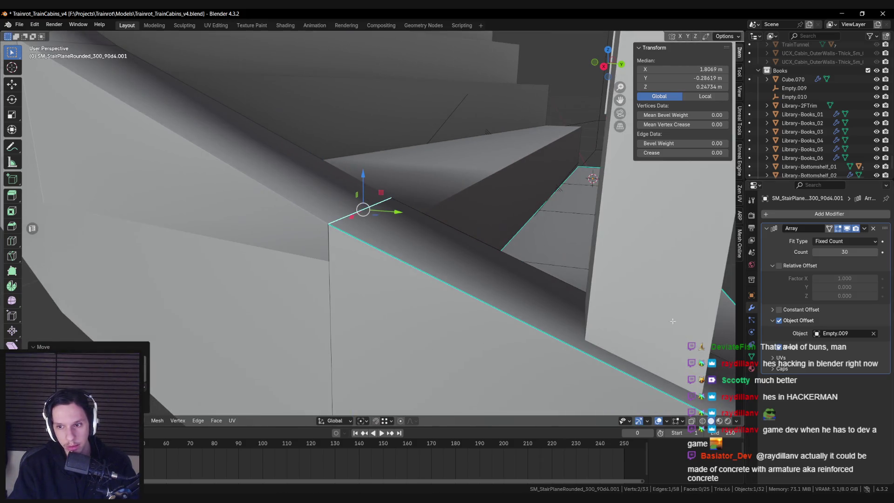
# Delete two faces at the stair corner using the see-through view.
pyautogui.moveTo(672, 321); pyautogui.dragTo(349, 193, button='middle')
pyautogui.hotkey('alt', 'z')
pyautogui.keyDown('shift'); pyautogui.click(349, 235); pyautogui.keyUp('shift')
pyautogui.hotkey('alt', 'z')
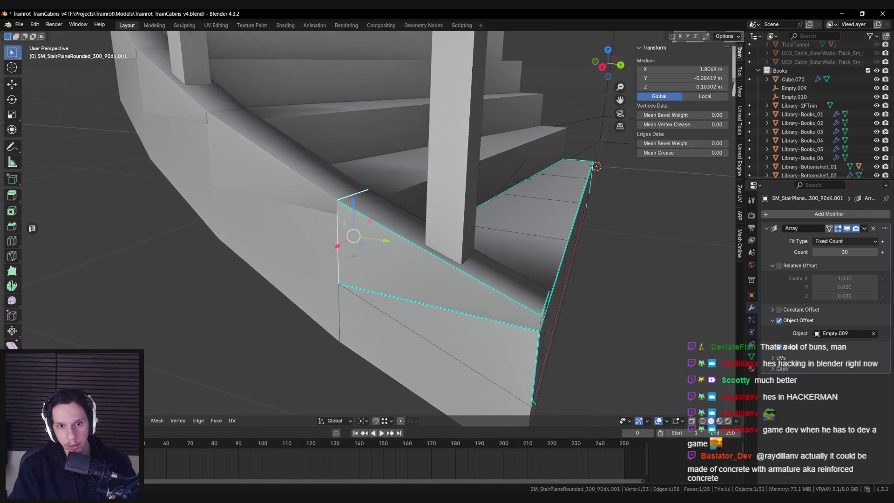
pyautogui.press('x')
pyautogui.click(353, 255)
pyautogui.moveTo(354, 255)
pyautogui.mouseDown(button='middle')
pyautogui.moveTo(542, 324)
pyautogui.moveTo(412, 299)
pyautogui.moveTo(477, 314)
pyautogui.moveTo(438, 309)
pyautogui.mouseUp(button='middle')
pyautogui.press('x')
pyautogui.click(532, 323)
# Fill the corner gap with a new face from its open edges.
pyautogui.scroll(3, 413, 299)
pyautogui.scroll(-4, 411, 300)
pyautogui.scroll(4, 477, 314)
pyautogui.click(439, 309)
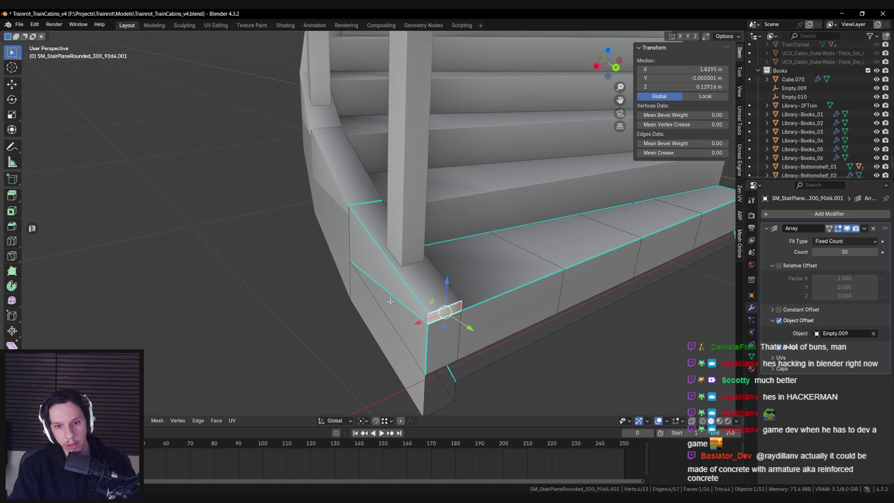
pyautogui.press('f')
pyautogui.moveTo(379, 289)
pyautogui.mouseDown(button='middle')
pyautogui.moveTo(457, 300)
pyautogui.moveTo(381, 257)
pyautogui.moveTo(397, 238)
pyautogui.moveTo(404, 256)
pyautogui.moveTo(385, 242)
pyautogui.moveTo(350, 241)
pyautogui.moveTo(436, 282)
pyautogui.mouseUp(button='middle')
pyautogui.rightClick(473, 289)
pyautogui.click(472, 288)
# Clear Sharp from a corner edge with Ctrl+E, then inspect the corner face without deleting it.
pyautogui.hotkey('alt', 'z')
pyautogui.hotkey('alt', 'z')
pyautogui.scroll(4, 398, 256)
pyautogui.click(412, 266)
pyautogui.hotkey('ctrl', 'e')
pyautogui.click(430, 291)
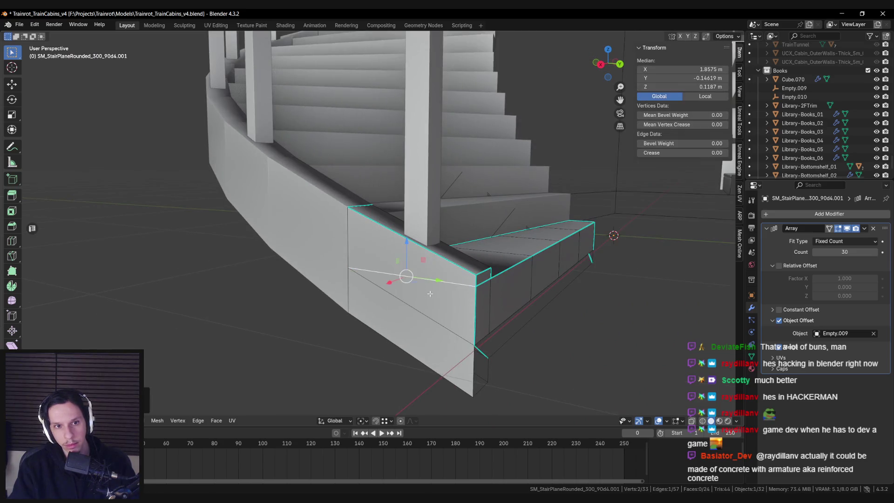
pyautogui.click(354, 279)
pyautogui.moveTo(354, 279); pyautogui.dragTo(361, 265, button='middle')
pyautogui.keyDown('shift'); pyautogui.click(470, 293); pyautogui.keyUp('shift')
pyautogui.press('x')
pyautogui.press('Escape')
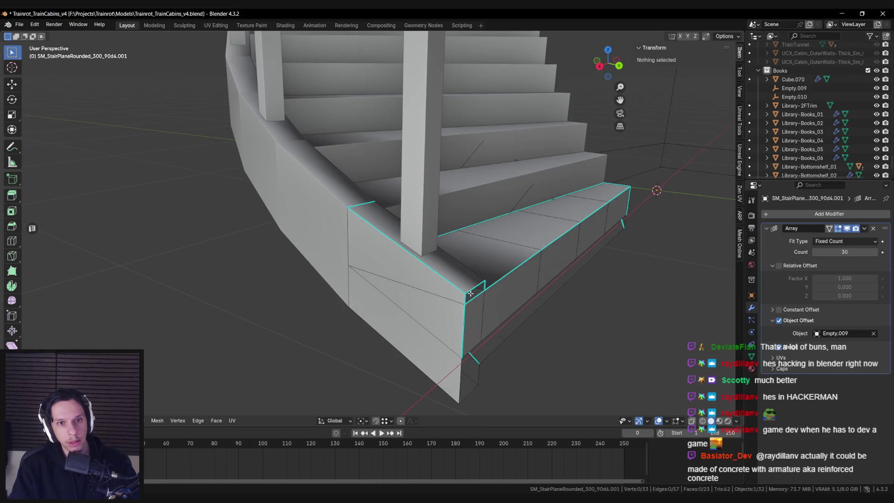
# Mark the diagonal corner edge as sharp via Ctrl+E.
pyautogui.click(464, 293)
pyautogui.scroll(2, 464, 293)
pyautogui.hotkey('ctrl', 'e')
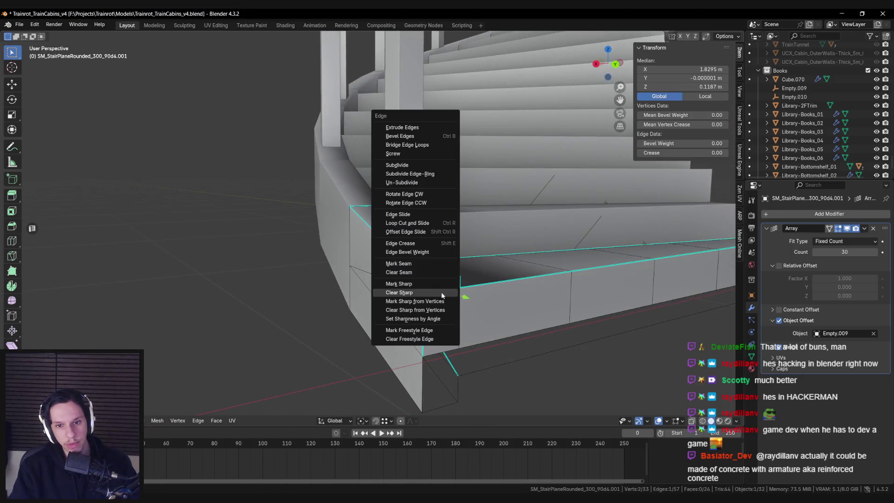
pyautogui.click(435, 293)
pyautogui.moveTo(435, 293)
pyautogui.mouseDown(button='middle')
pyautogui.moveTo(406, 264)
pyautogui.moveTo(372, 275)
pyautogui.mouseUp(button='middle')
pyautogui.scroll(4, 406, 264)
pyautogui.hotkey('ctrl', 'e')
pyautogui.click(370, 274)
pyautogui.hotkey('ctrl', 'e')
pyautogui.click(368, 272)
# Raise the stringer's top corner vertex along Z.
pyautogui.moveTo(299, 272)
pyautogui.mouseDown(button='middle')
pyautogui.moveTo(428, 294)
pyautogui.moveTo(384, 289)
pyautogui.moveTo(409, 259)
pyautogui.moveTo(373, 245)
pyautogui.moveTo(354, 219)
pyautogui.moveTo(361, 231)
pyautogui.mouseUp(button='middle')
pyautogui.hotkey('alt', 'z')
pyautogui.hotkey('alt', 'z')
pyautogui.click(341, 207)
pyautogui.moveTo(400, 285)
pyautogui.mouseDown(button='middle')
pyautogui.moveTo(412, 308)
pyautogui.moveTo(401, 312)
pyautogui.moveTo(509, 282)
pyautogui.moveTo(479, 230)
pyautogui.moveTo(349, 280)
pyautogui.mouseUp(button='middle')
pyautogui.click(350, 280)
pyautogui.press('g')
pyautogui.press('z')
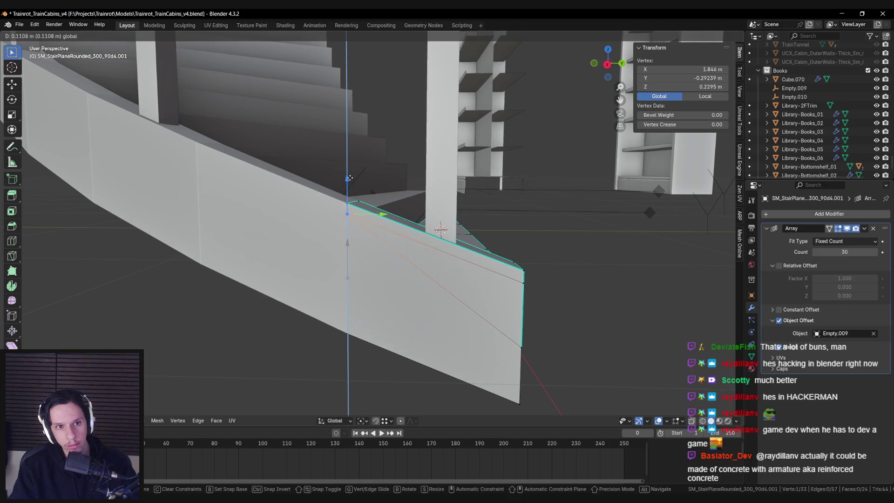
pyautogui.click(348, 242)
# Try merging two stringer vertices, undo it, and show the mesh data properties.
pyautogui.moveTo(432, 260); pyautogui.dragTo(463, 307, button='middle')
pyautogui.hotkey('alt', 'a')
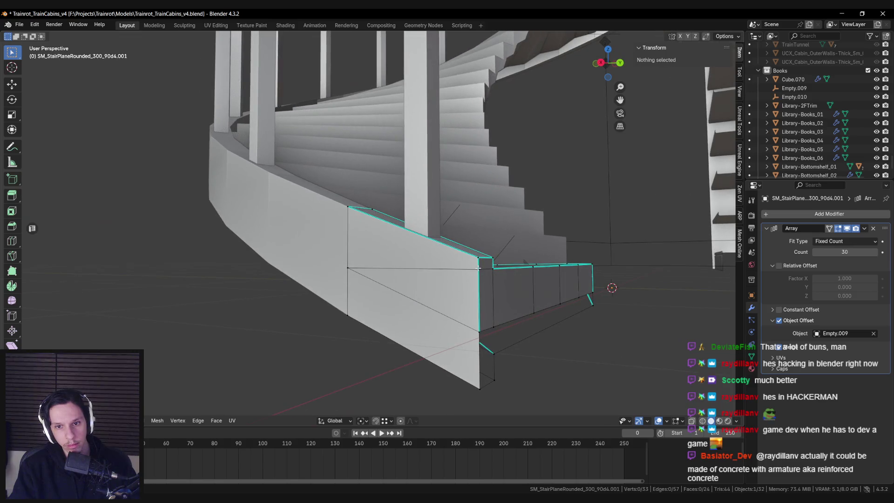
pyautogui.click(478, 260)
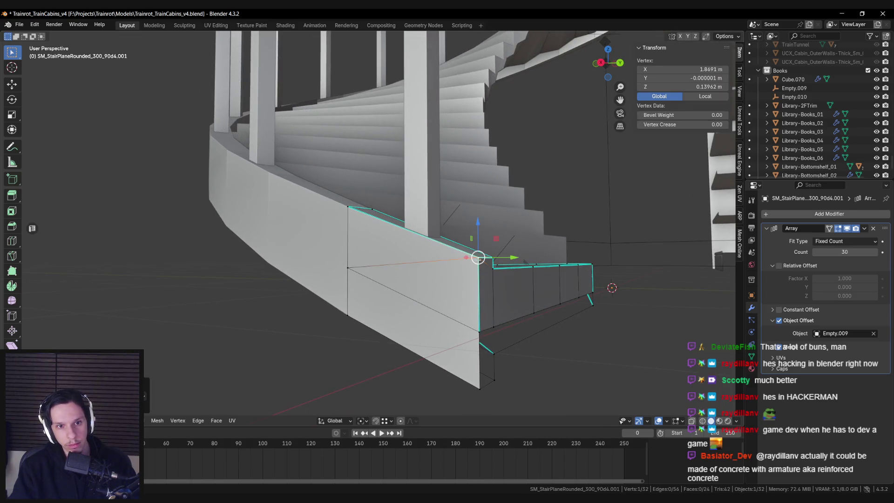
pyautogui.scroll(4, 460, 260)
pyautogui.moveTo(461, 261)
pyautogui.mouseDown(button='middle')
pyautogui.moveTo(459, 275)
pyautogui.moveTo(395, 258)
pyautogui.moveTo(394, 281)
pyautogui.moveTo(407, 281)
pyautogui.mouseUp(button='middle')
pyautogui.hotkey('ctrl', 'z')
pyautogui.hotkey('alt', 'z')
pyautogui.hotkey('alt', 'z')
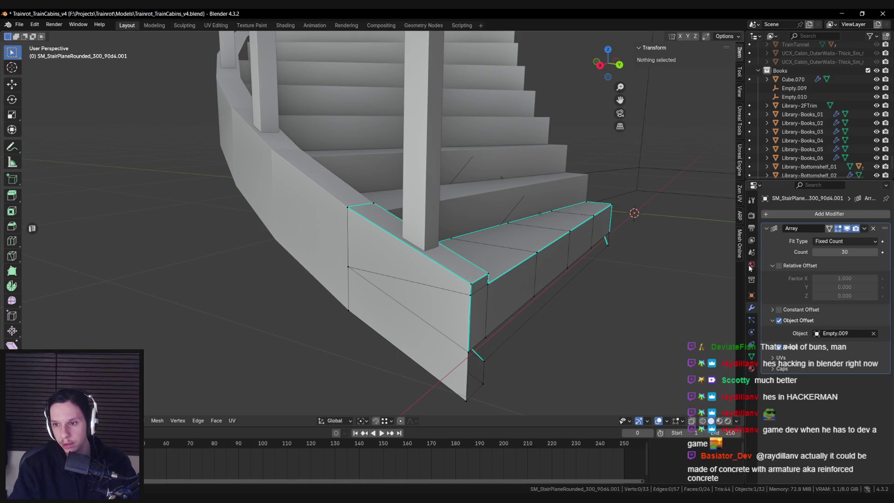
pyautogui.click(750, 355)
pyautogui.scroll(-3, 779, 384)
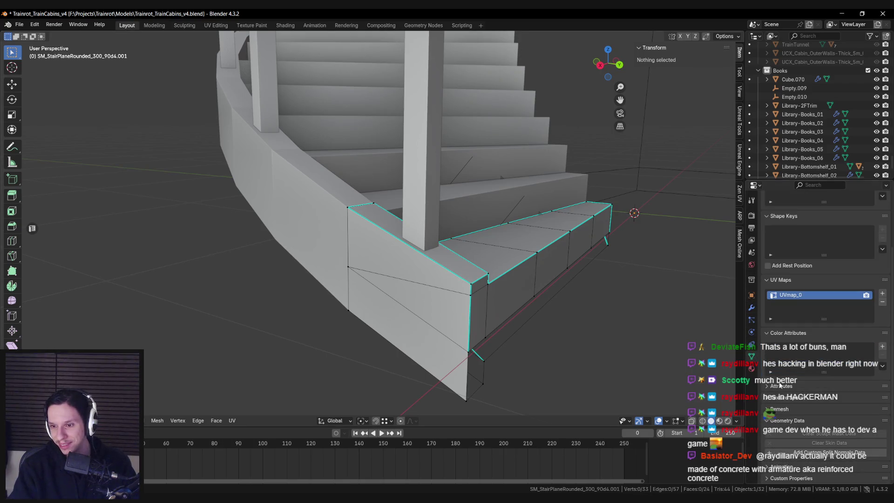
# Show the object properties and zoom in on the stringer's end panel.
pyautogui.click(751, 294)
pyautogui.scroll(-2, 798, 379)
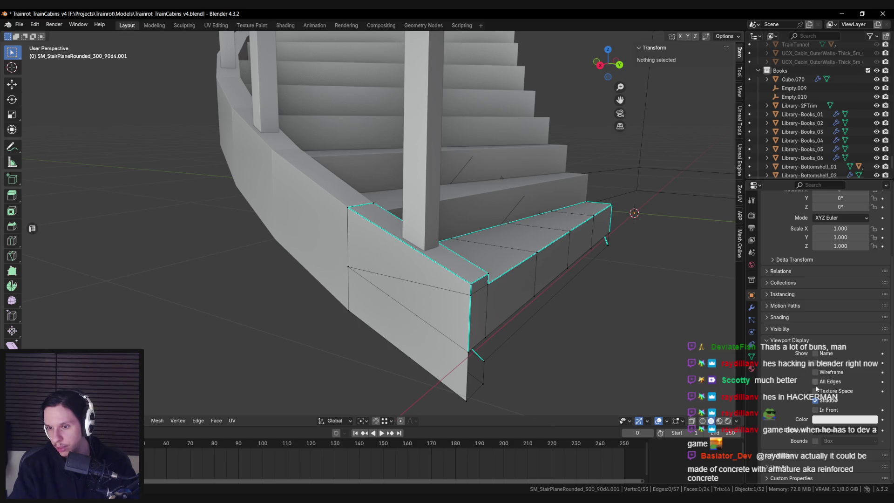
pyautogui.moveTo(437, 292); pyautogui.dragTo(447, 291, button='middle')
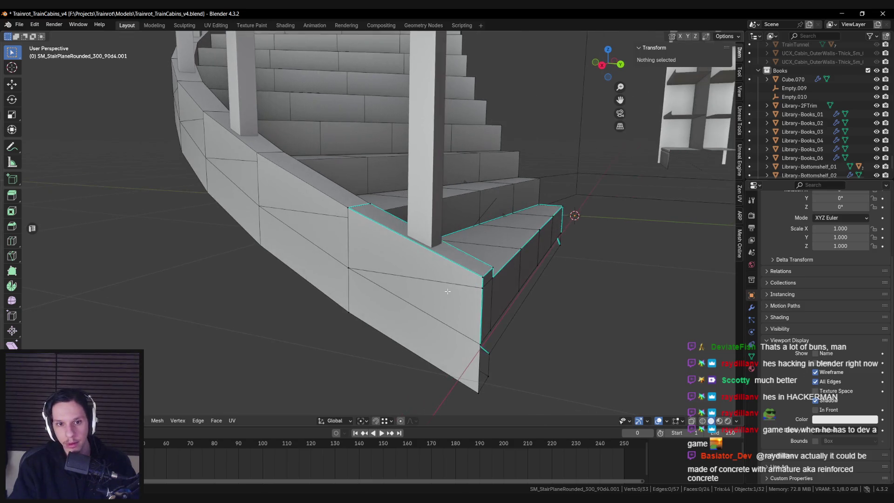
pyautogui.moveTo(396, 271); pyautogui.dragTo(405, 271, button='middle')
pyautogui.scroll(3, 370, 242)
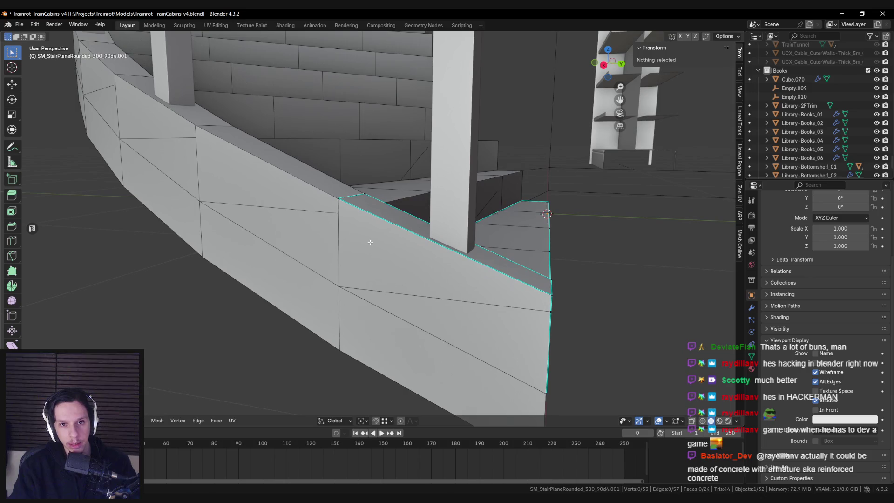
# Knife-cut a line across the end panel from the stringer's top corner to the lower edge.
pyautogui.click(357, 286)
pyautogui.keyDown('shift'); pyautogui.click(339, 212); pyautogui.keyUp('shift')
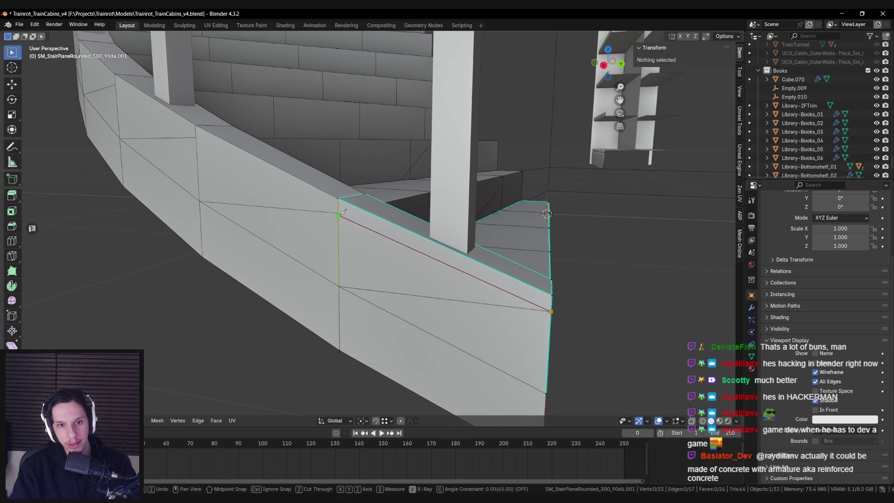
pyautogui.click(339, 212)
pyautogui.press('Return')
pyautogui.scroll(3, 335, 209)
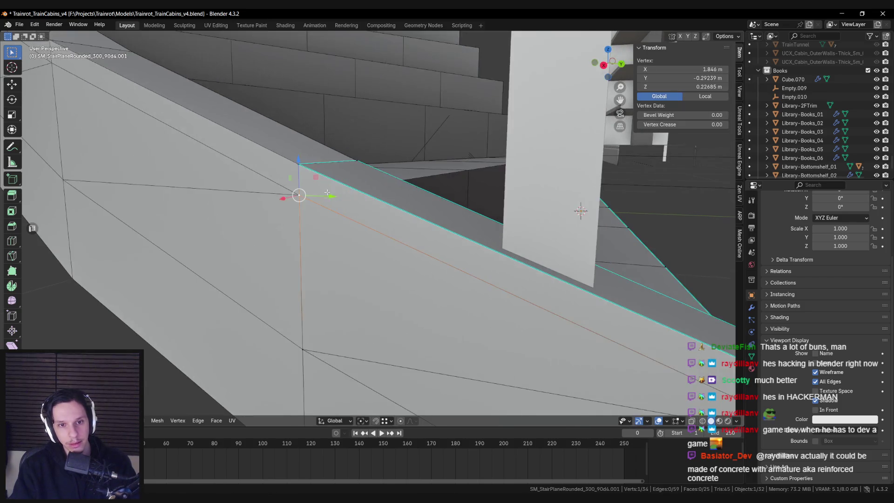
pyautogui.moveTo(289, 166); pyautogui.dragTo(289, 167)
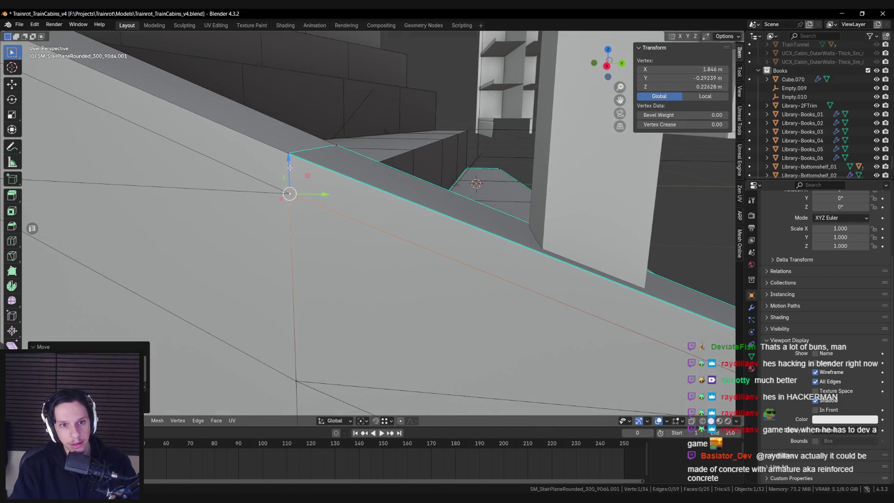
pyautogui.scroll(-5, 296, 174)
pyautogui.moveTo(296, 174)
pyautogui.mouseDown(button='middle')
pyautogui.moveTo(326, 224)
pyautogui.moveTo(365, 246)
pyautogui.moveTo(537, 272)
pyautogui.mouseUp(button='middle')
# Reselect the staircase object and delete the leftover face at the stringer end.
pyautogui.press('Tab')
pyautogui.hotkey('alt', 'a')
pyautogui.scroll(-3, 537, 273)
pyautogui.click(390, 252)
pyautogui.press('Tab')
pyautogui.hotkey('alt', 'z')
pyautogui.moveTo(390, 251)
pyautogui.mouseDown(button='middle')
pyautogui.moveTo(384, 259)
pyautogui.moveTo(540, 304)
pyautogui.moveTo(393, 290)
pyautogui.moveTo(389, 272)
pyautogui.moveTo(375, 275)
pyautogui.moveTo(430, 285)
pyautogui.moveTo(338, 303)
pyautogui.mouseUp(button='middle')
pyautogui.hotkey('alt', 'z')
pyautogui.click(540, 303)
pyautogui.press('x')
pyautogui.click(540, 303)
pyautogui.scroll(-4, 507, 294)
pyautogui.press('Tab')
# Re-enter Edit Mode on the stair mesh and zoom in on the stringer end.
pyautogui.scroll(3, 370, 276)
pyautogui.scroll(-2, 371, 278)
pyautogui.scroll(-1, 416, 286)
pyautogui.press('Tab')
pyautogui.scroll(3, 414, 285)
pyautogui.scroll(2, 431, 285)
pyautogui.hotkey('shift', 'z')
pyautogui.hotkey('shift', 'z')
pyautogui.scroll(3, 413, 284)
pyautogui.scroll(3, 345, 299)
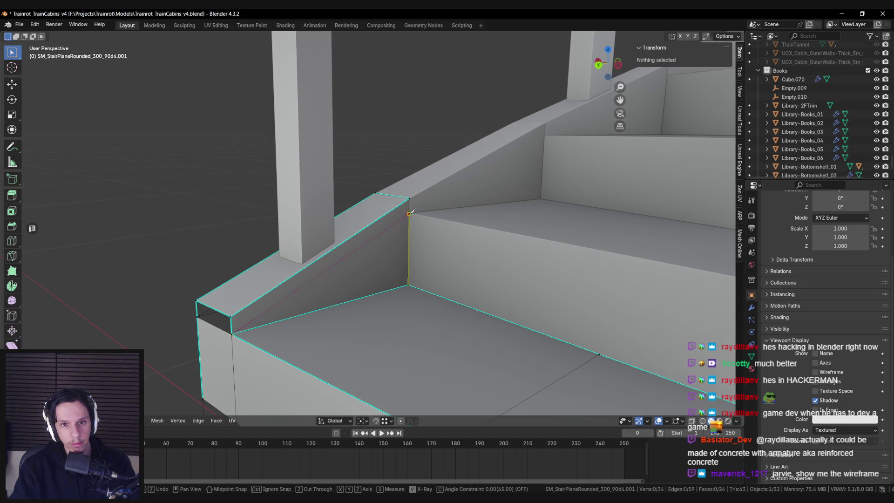
# Confirm the cut on the bottom step and return to Object Mode.
pyautogui.press('Return')
pyautogui.press('Tab')
pyautogui.moveTo(420, 228)
pyautogui.mouseDown(button='middle')
pyautogui.moveTo(405, 231)
pyautogui.moveTo(421, 257)
pyautogui.moveTo(417, 275)
pyautogui.moveTo(512, 249)
pyautogui.moveTo(555, 255)
pyautogui.mouseUp(button='middle')
pyautogui.scroll(-6, 421, 260)
pyautogui.scroll(4, 434, 292)
pyautogui.moveTo(436, 293)
pyautogui.mouseDown(button='middle')
pyautogui.moveTo(352, 278)
pyautogui.moveTo(302, 294)
pyautogui.mouseUp(button='middle')
# Enable the stair mesh's wireframe display and save Trainrot_TrainCabins_v4.blend.
pyautogui.click(814, 372)
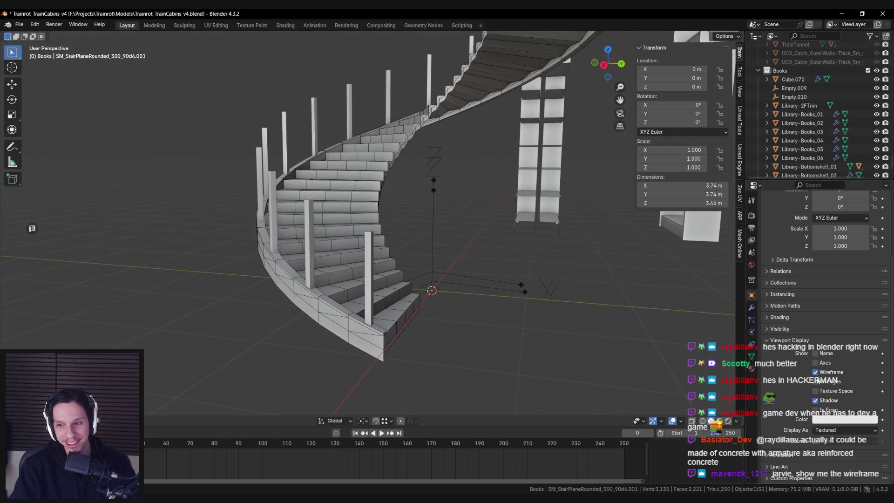
pyautogui.moveTo(358, 312)
pyautogui.mouseDown(button='middle')
pyautogui.moveTo(413, 316)
pyautogui.moveTo(395, 329)
pyautogui.moveTo(331, 333)
pyautogui.moveTo(330, 323)
pyautogui.mouseUp(button='middle')
pyautogui.hotkey('ctrl', 's')
# Zoom in on the lower steps and select the stair object.
pyautogui.scroll(4, 330, 322)
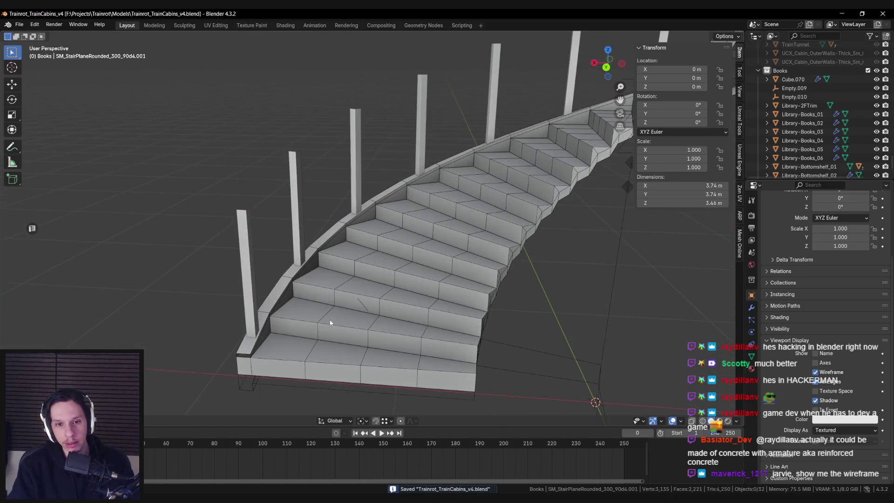
pyautogui.scroll(6, 335, 308)
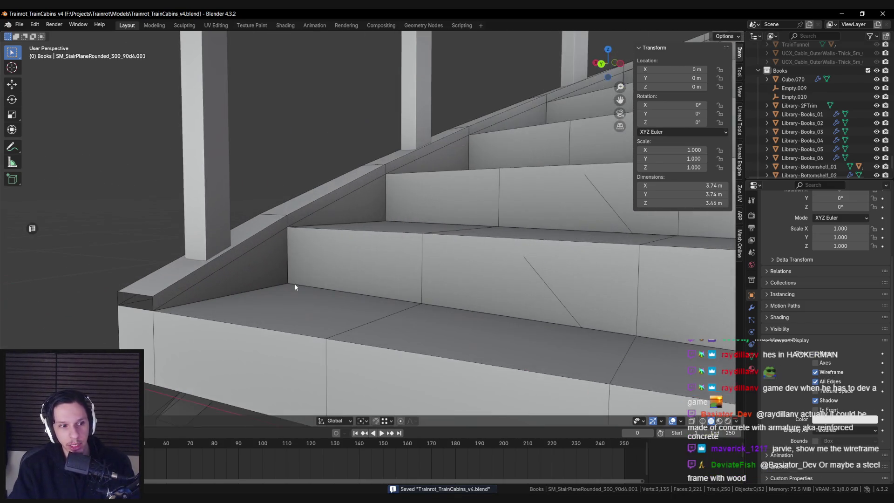
pyautogui.moveTo(295, 289)
pyautogui.mouseDown(button='middle')
pyautogui.moveTo(258, 296)
pyautogui.moveTo(384, 291)
pyautogui.mouseUp(button='middle')
pyautogui.scroll(-3, 256, 300)
pyautogui.click(384, 291)
# Enter Edit Mode on the stair mesh and view the bottom step from above and in perspective.
pyautogui.press('Tab')
pyautogui.scroll(2, 308, 255)
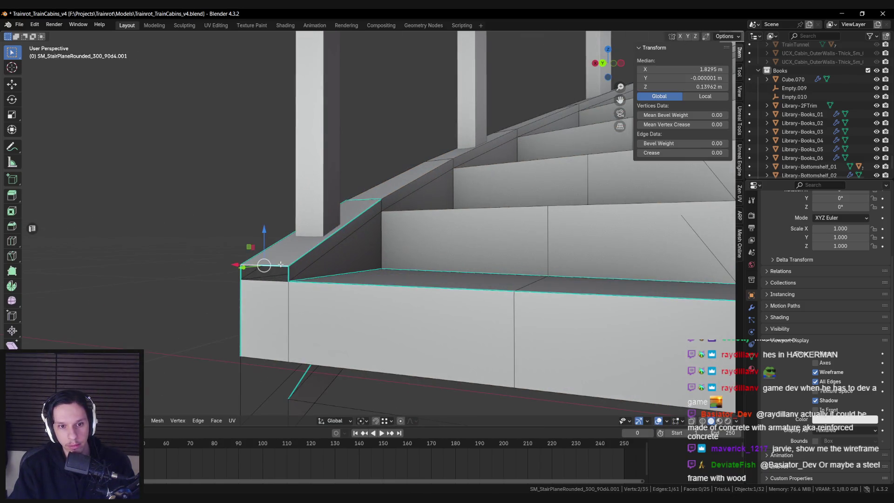
pyautogui.moveTo(283, 272)
pyautogui.mouseDown(button='middle')
pyautogui.moveTo(356, 270)
pyautogui.moveTo(442, 284)
pyautogui.moveTo(771, 380)
pyautogui.mouseUp(button='middle')
pyautogui.press('Tab')
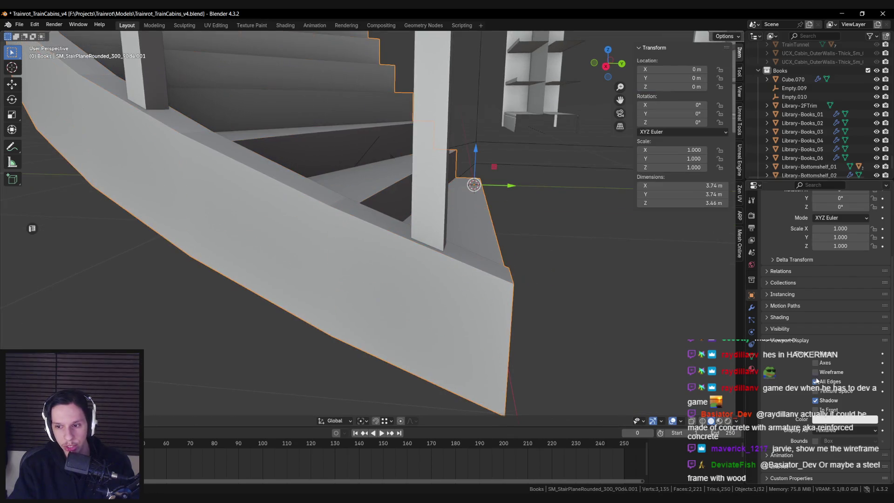
pyautogui.press('Tab')
pyautogui.press('KP_7')
pyautogui.press('s')
pyautogui.hotkey('shift', 'z')
pyautogui.press('Escape')
pyautogui.moveTo(474, 139)
pyautogui.mouseDown(button='middle')
pyautogui.moveTo(481, 181)
pyautogui.moveTo(436, 227)
pyautogui.moveTo(459, 253)
pyautogui.moveTo(435, 238)
pyautogui.moveTo(440, 245)
pyautogui.mouseUp(button='middle')
pyautogui.scroll(5, 466, 200)
# Mark the bottom step's end edges as sharp.
pyautogui.hotkey('alt', 'a')
pyautogui.click(441, 246)
pyautogui.hotkey('ctrl', 'e')
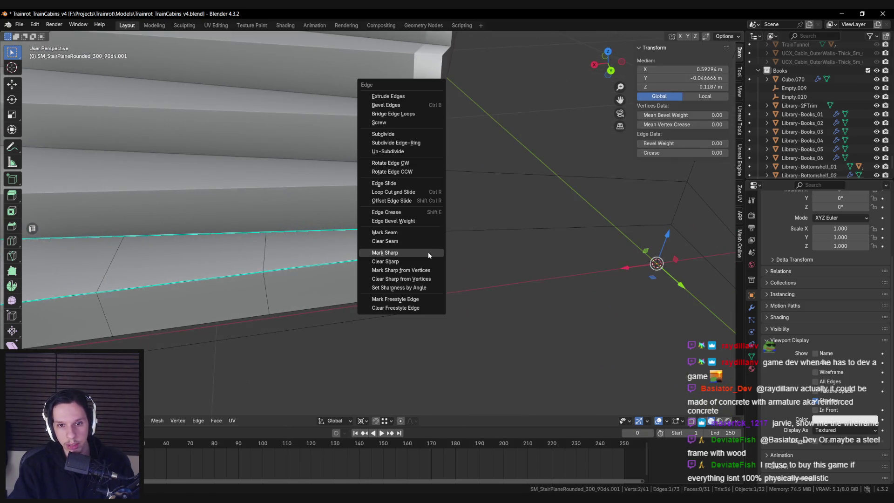
pyautogui.click(420, 260)
pyautogui.click(421, 226)
pyautogui.hotkey('ctrl', 'e')
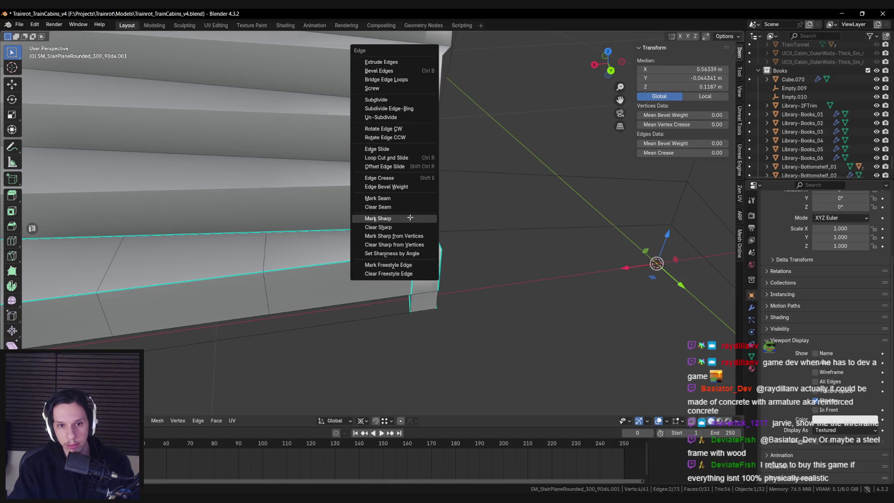
pyautogui.click(418, 217)
pyautogui.hotkey('ctrl', 'e')
pyautogui.click(408, 282)
# Extrude the stringer's small end face and snap its top edge onto the stair corner.
pyautogui.moveTo(409, 282)
pyautogui.mouseDown(button='middle')
pyautogui.moveTo(420, 263)
pyautogui.moveTo(395, 210)
pyautogui.mouseUp(button='middle')
pyautogui.click(396, 210)
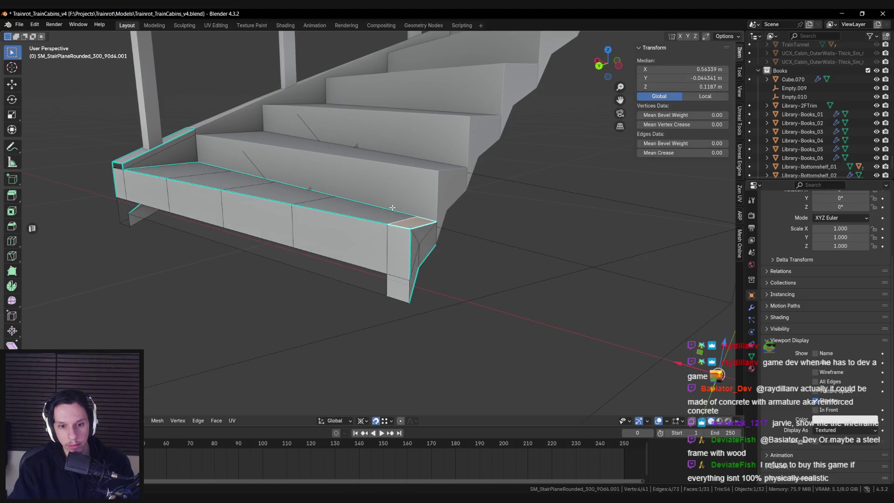
pyautogui.moveTo(371, 247); pyautogui.dragTo(366, 235, button='middle')
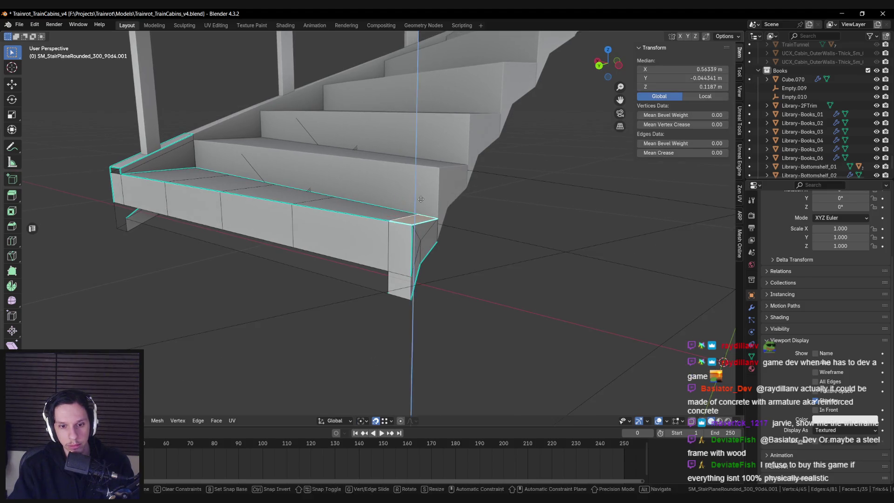
pyautogui.press('e')
pyautogui.click(117, 167)
pyautogui.click(423, 213)
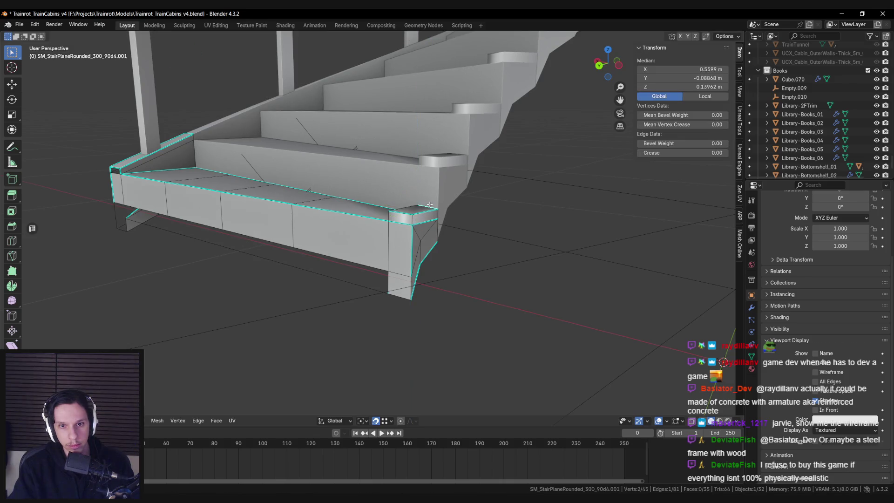
pyautogui.press('g')
pyautogui.click(194, 135)
# Delete the post's top face at the stair corner.
pyautogui.hotkey('alt', 'a')
pyautogui.scroll(5, 439, 179)
pyautogui.moveTo(439, 179)
pyautogui.mouseDown(button='middle')
pyautogui.moveTo(479, 194)
pyautogui.moveTo(469, 205)
pyautogui.moveTo(418, 211)
pyautogui.moveTo(432, 209)
pyautogui.moveTo(447, 247)
pyautogui.moveTo(385, 271)
pyautogui.mouseUp(button='middle')
pyautogui.click(432, 209)
pyautogui.hotkey('ctrl', 'e')
pyautogui.click(484, 243)
pyautogui.click(386, 272)
pyautogui.hotkey('ctrl', 'e')
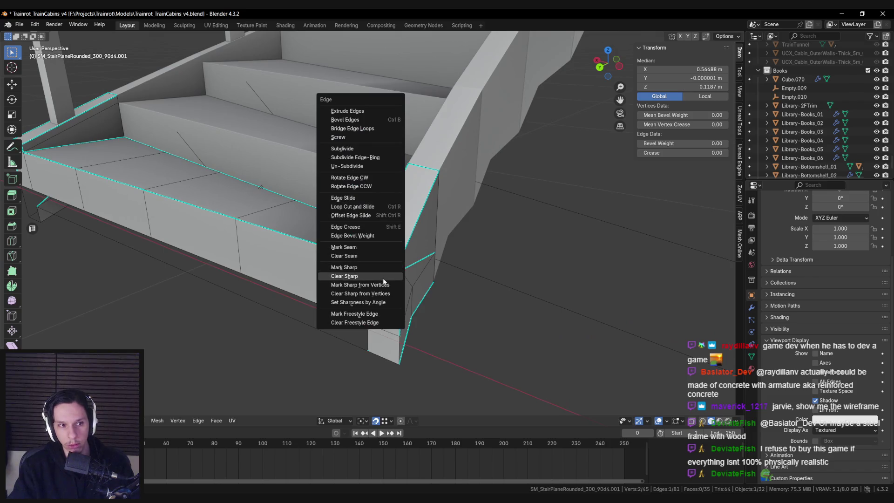
pyautogui.press('Escape')
pyautogui.click(382, 251)
pyautogui.press('x')
pyautogui.click(383, 258)
# Orbit around the stair end and clear the mesh selection.
pyautogui.moveTo(383, 257)
pyautogui.mouseDown(button='middle')
pyautogui.moveTo(405, 252)
pyautogui.moveTo(354, 223)
pyautogui.moveTo(326, 219)
pyautogui.moveTo(343, 234)
pyautogui.moveTo(277, 234)
pyautogui.moveTo(324, 265)
pyautogui.moveTo(379, 283)
pyautogui.mouseUp(button='middle')
pyautogui.press('a')
pyautogui.hotkey('alt', 'a')
pyautogui.scroll(3, 270, 266)
# Extrude and then delete the two faces at the stringer's left end.
pyautogui.click(323, 265)
pyautogui.keyDown('shift'); pyautogui.click(310, 284); pyautogui.keyUp('shift')
pyautogui.click(368, 343)
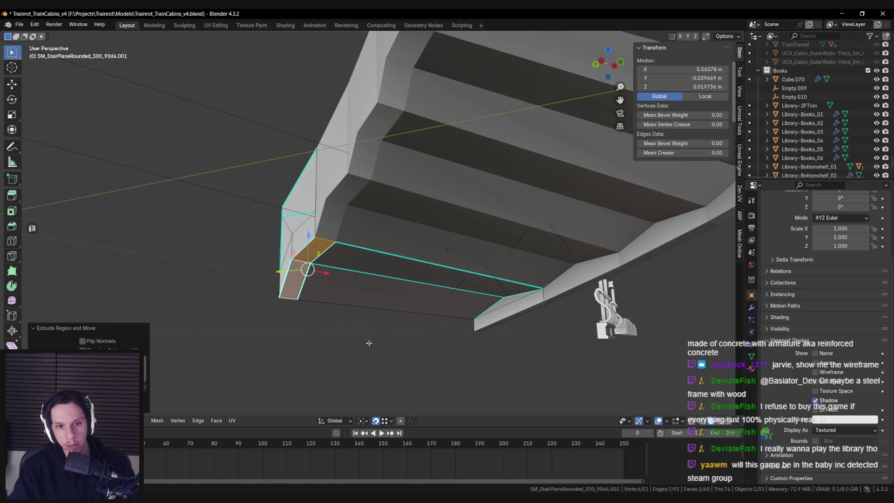
pyautogui.press('x')
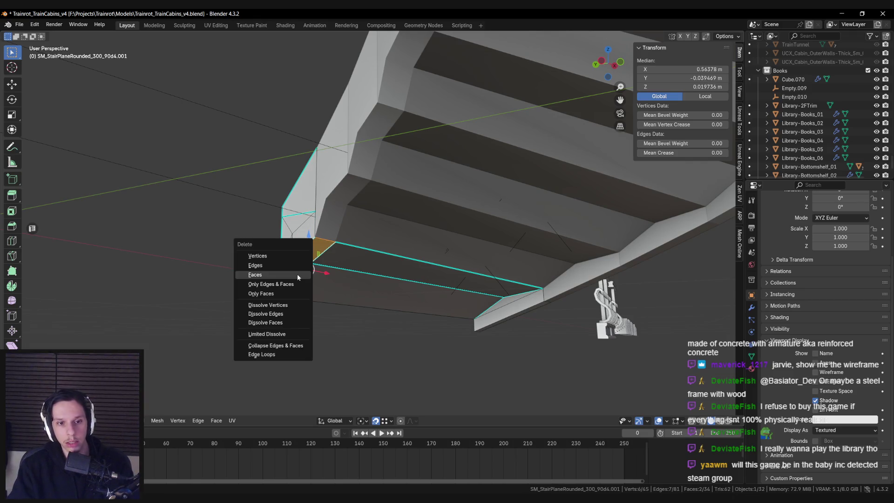
pyautogui.click(297, 273)
# Lower the face at the stair's left end straight down along Z.
pyautogui.click(328, 258)
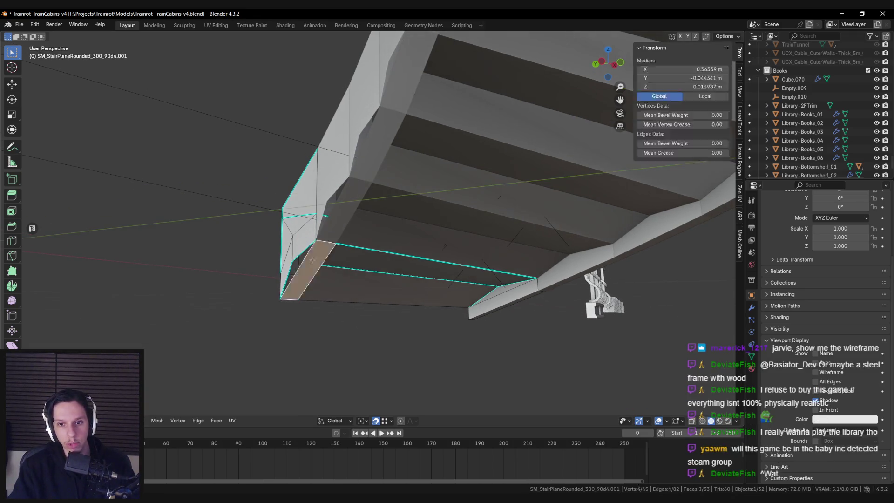
pyautogui.moveTo(329, 259); pyautogui.dragTo(321, 241, button='middle')
pyautogui.press('g')
pyautogui.press('z')
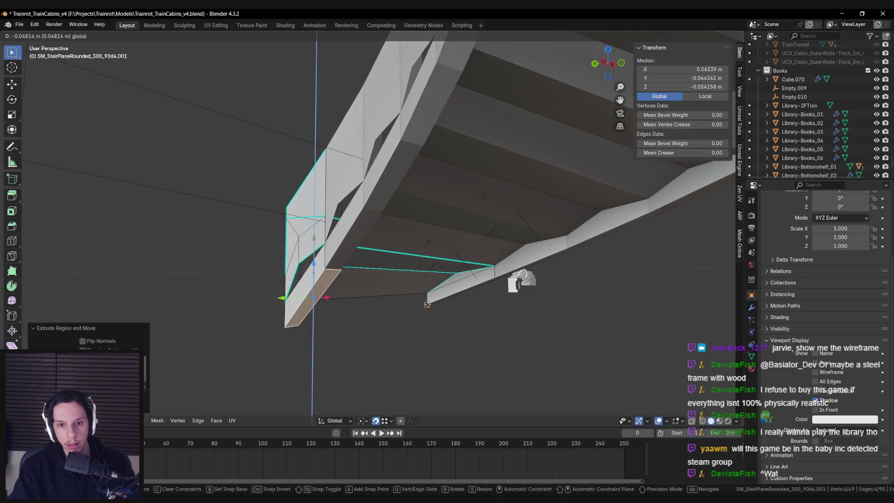
pyautogui.click(427, 305)
pyautogui.moveTo(426, 305)
pyautogui.mouseDown(button='middle')
pyautogui.moveTo(363, 279)
pyautogui.moveTo(344, 263)
pyautogui.moveTo(340, 232)
pyautogui.moveTo(361, 289)
pyautogui.moveTo(435, 242)
pyautogui.moveTo(363, 261)
pyautogui.mouseUp(button='middle')
pyautogui.hotkey('alt', 'a')
# Delete the leftover face at the stringer's end.
pyautogui.click(344, 263)
pyautogui.press('x')
pyautogui.click(391, 287)
pyautogui.scroll(-3, 400, 268)
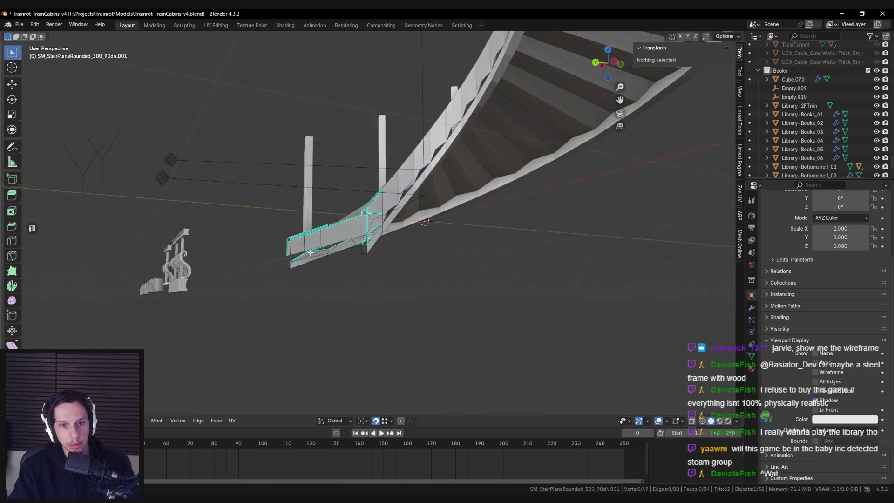
pyautogui.scroll(3, 326, 270)
pyautogui.scroll(2, 390, 264)
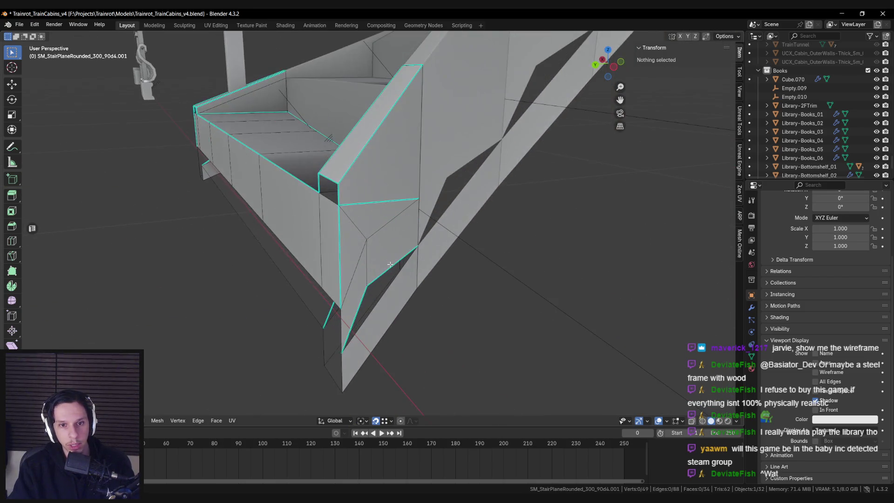
# Merge the stray vertex pairs at the stringer corner using Merge At Last.
pyautogui.click(339, 210)
pyautogui.moveTo(340, 210)
pyautogui.mouseDown(button='middle')
pyautogui.moveTo(373, 279)
pyautogui.moveTo(285, 265)
pyautogui.moveTo(422, 259)
pyautogui.moveTo(353, 262)
pyautogui.mouseUp(button='middle')
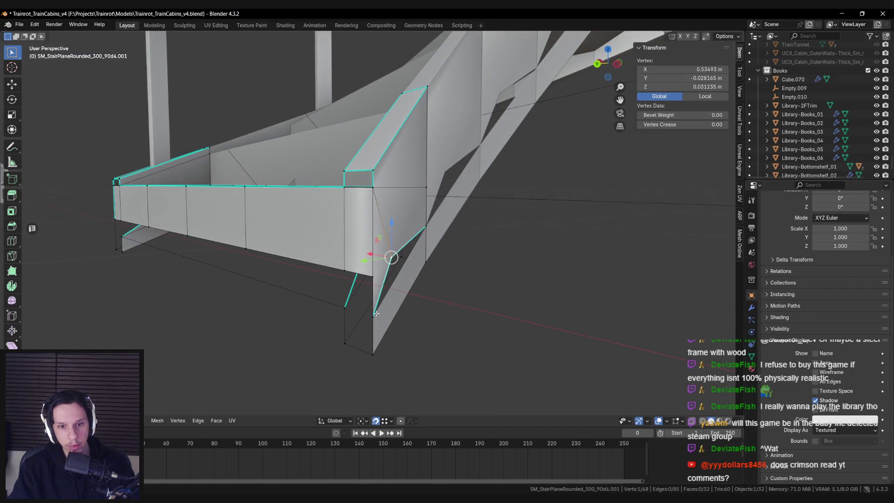
pyautogui.click(372, 279)
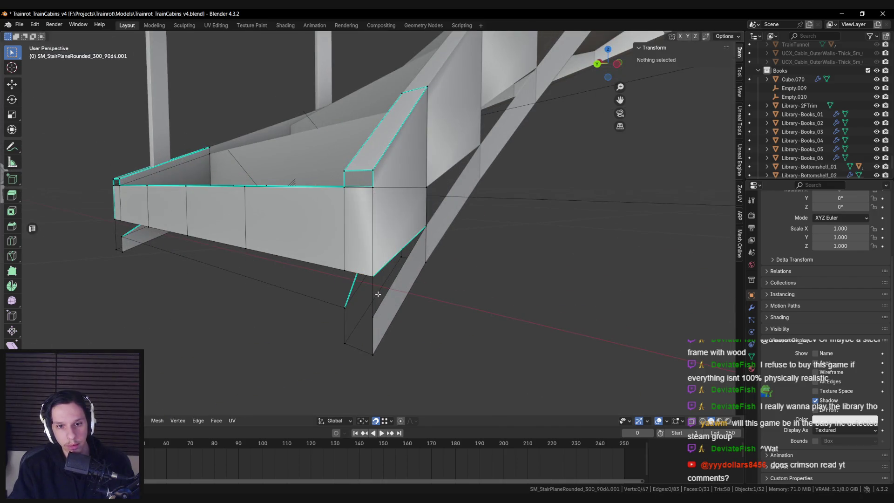
pyautogui.press('m')
pyautogui.click(376, 295)
pyautogui.scroll(1, 372, 293)
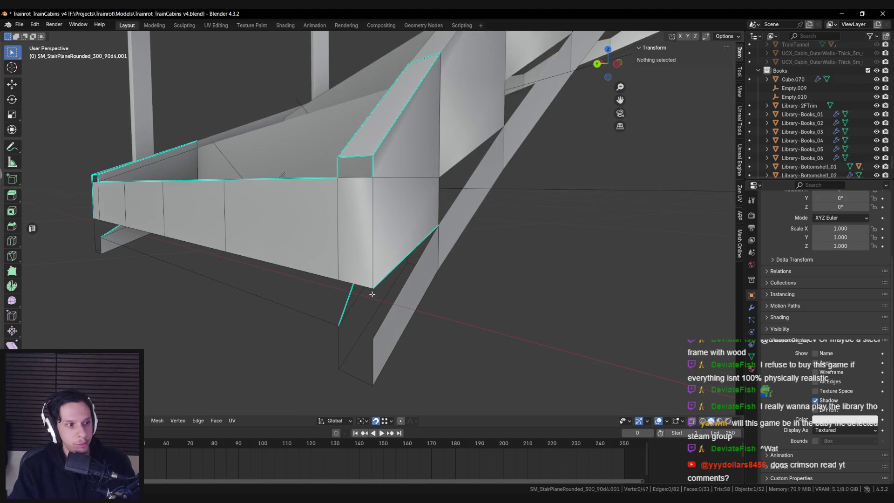
pyautogui.scroll(-2, 372, 294)
pyautogui.scroll(2, 372, 294)
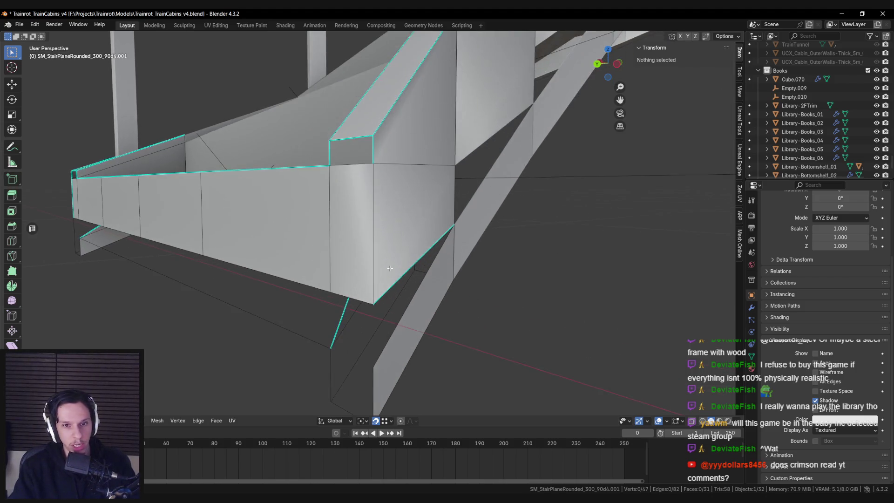
pyautogui.scroll(-1, 385, 267)
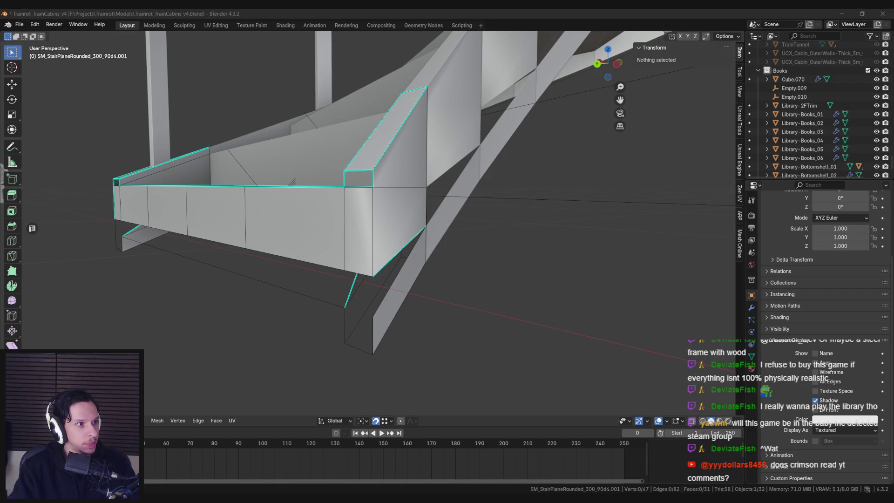
pyautogui.scroll(-1, 309, 265)
pyautogui.scroll(-2, 343, 269)
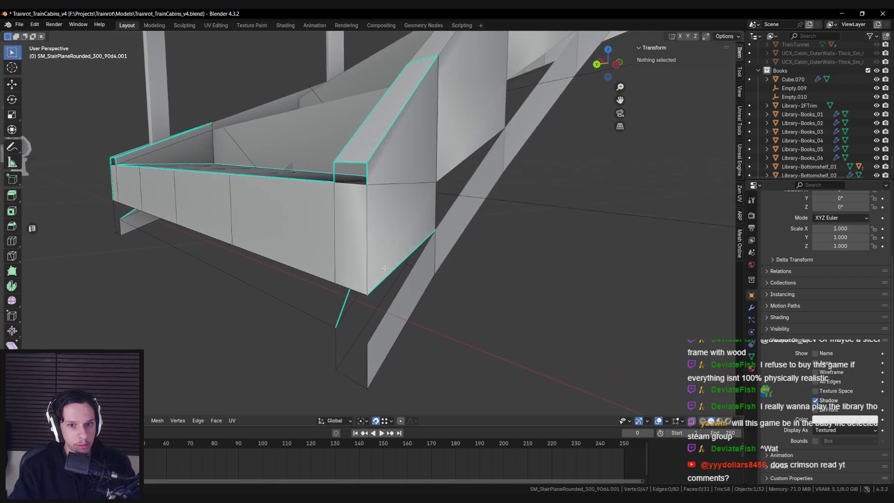
pyautogui.scroll(2, 344, 272)
# Merge the vertices at the stringer's lower corner at the last one.
pyautogui.moveTo(344, 272)
pyautogui.mouseDown(button='middle')
pyautogui.moveTo(460, 255)
pyautogui.moveTo(481, 259)
pyautogui.moveTo(375, 271)
pyautogui.moveTo(536, 261)
pyautogui.moveTo(372, 267)
pyautogui.mouseUp(button='middle')
pyautogui.scroll(2, 372, 270)
pyautogui.scroll(2, 373, 267)
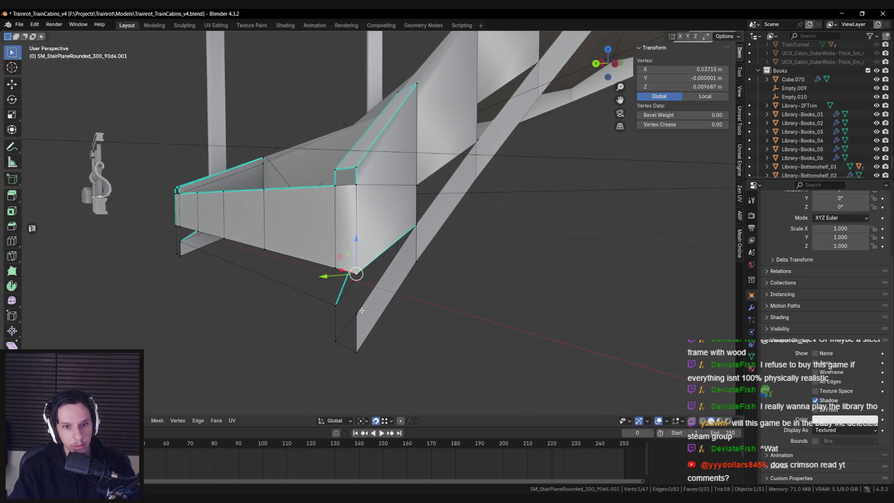
pyautogui.scroll(-3, 361, 310)
pyautogui.moveTo(362, 310)
pyautogui.mouseDown(button='middle')
pyautogui.moveTo(381, 298)
pyautogui.moveTo(471, 290)
pyautogui.moveTo(345, 289)
pyautogui.moveTo(383, 281)
pyautogui.mouseUp(button='middle')
pyautogui.click(370, 287)
pyautogui.click(368, 259)
# Select the whole mesh and run Merge By Distance to remove overlapping vertices.
pyautogui.moveTo(385, 242); pyautogui.dragTo(407, 252, button='middle')
pyautogui.press('a')
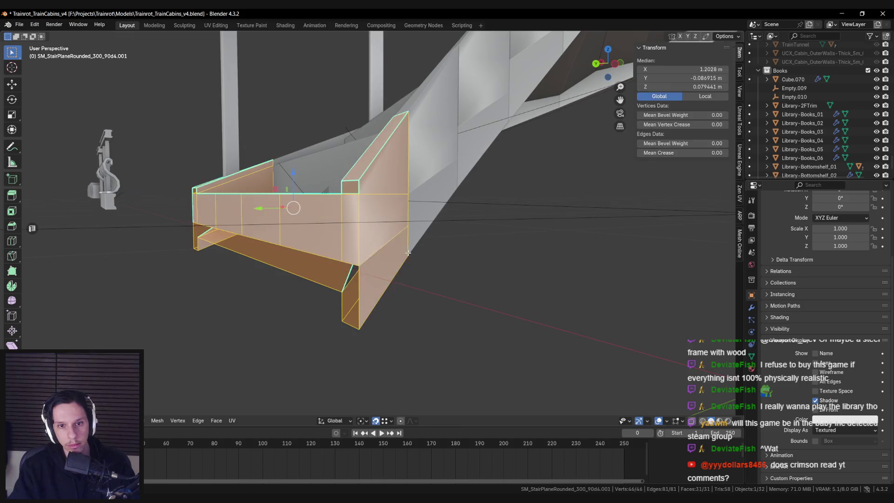
pyautogui.click(400, 283)
pyautogui.click(407, 225)
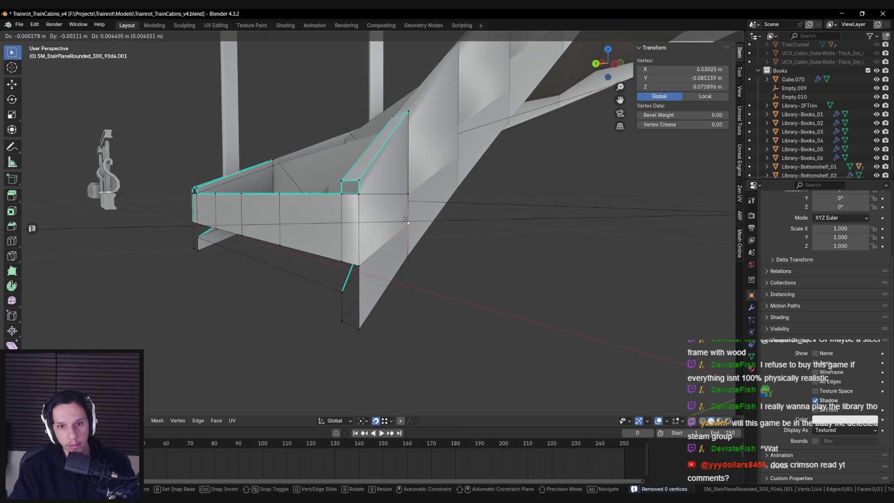
pyautogui.moveTo(408, 226)
pyautogui.mouseDown(button='middle')
pyautogui.moveTo(386, 240)
pyautogui.moveTo(442, 259)
pyautogui.moveTo(319, 261)
pyautogui.moveTo(381, 235)
pyautogui.moveTo(365, 261)
pyautogui.mouseUp(button='middle')
pyautogui.hotkey('alt', 'a')
pyautogui.scroll(-5, 368, 236)
pyautogui.scroll(4, 386, 239)
# Re-enter Edit Mode on the stair mesh and start the Knife tool.
pyautogui.press('Tab')
pyautogui.press('Tab')
pyautogui.press('Tab')
pyautogui.scroll(3, 380, 224)
pyautogui.press('Tab')
pyautogui.press('k')
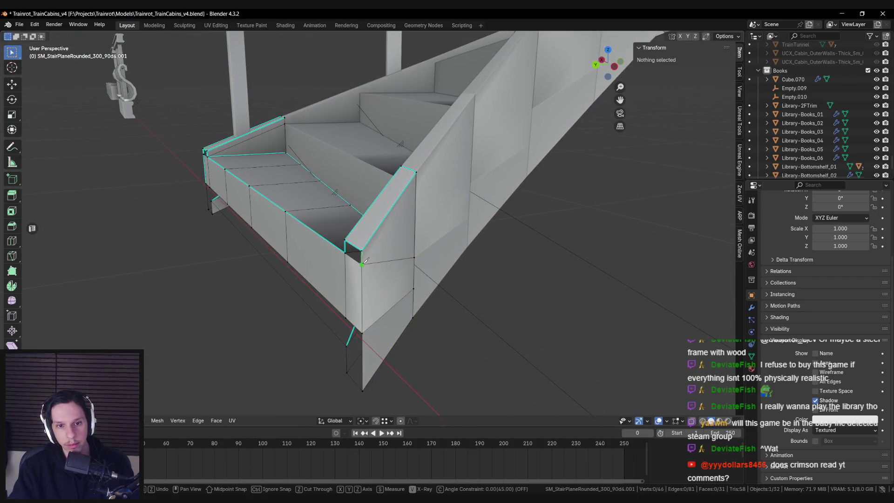
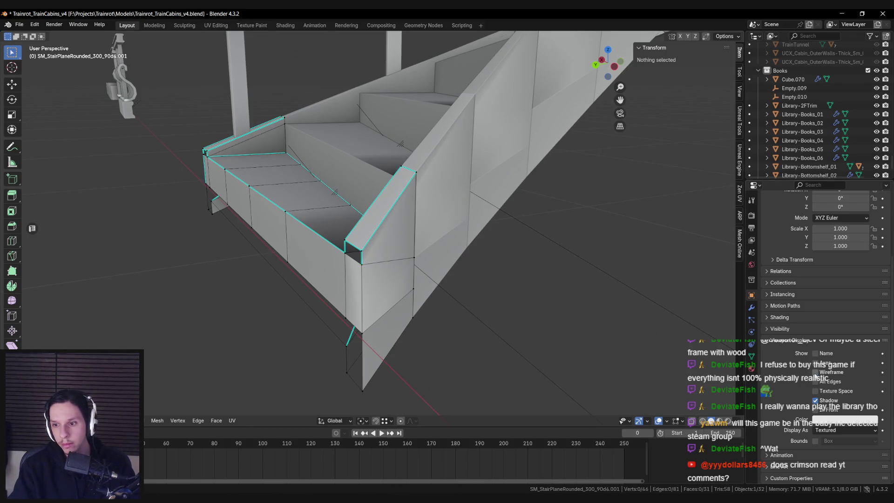
# Knife-cut a new edge across the stair end face and confirm the cut.
pyautogui.scroll(1, 354, 277)
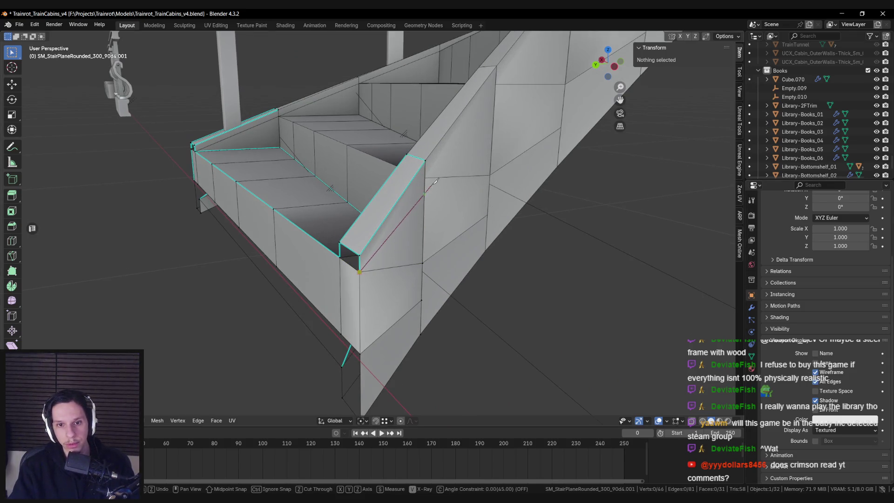
pyautogui.click(424, 179)
pyautogui.press('Return')
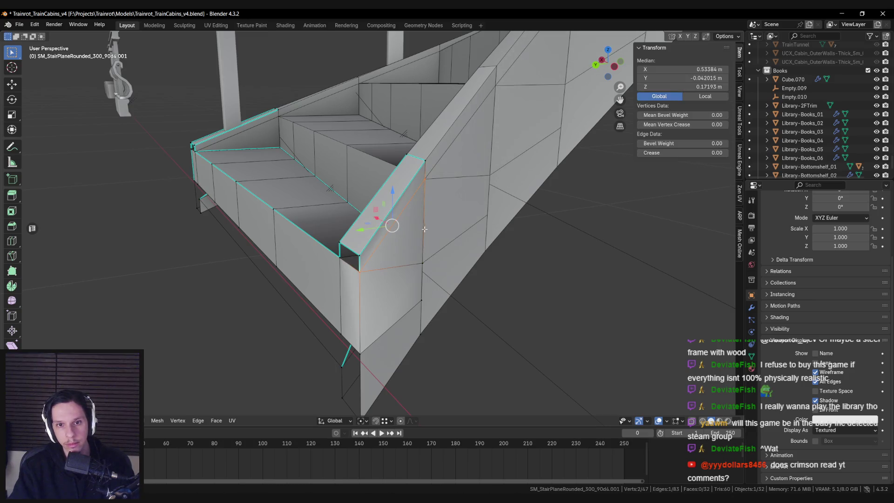
pyautogui.press('Tab')
pyautogui.press('Tab')
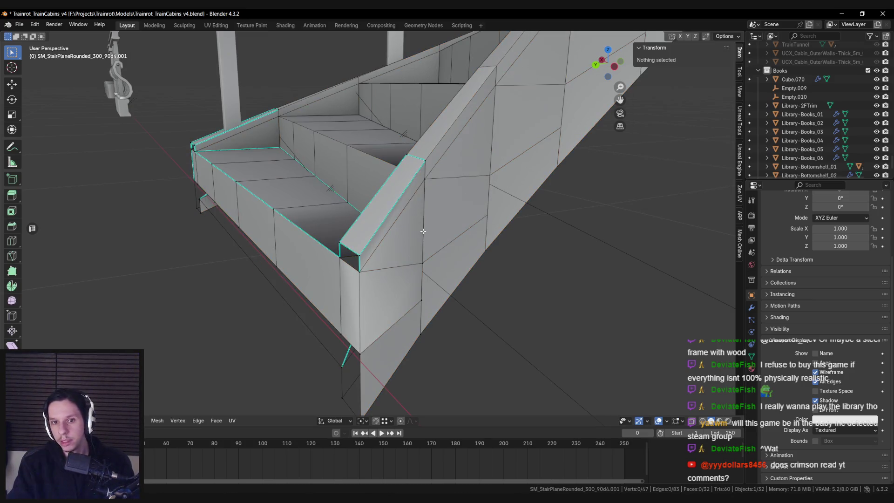
# Lift the stair's bottom-corner vertex along Z and merge it with a second vertex at last.
pyautogui.scroll(-1, 424, 248)
pyautogui.scroll(-1, 420, 268)
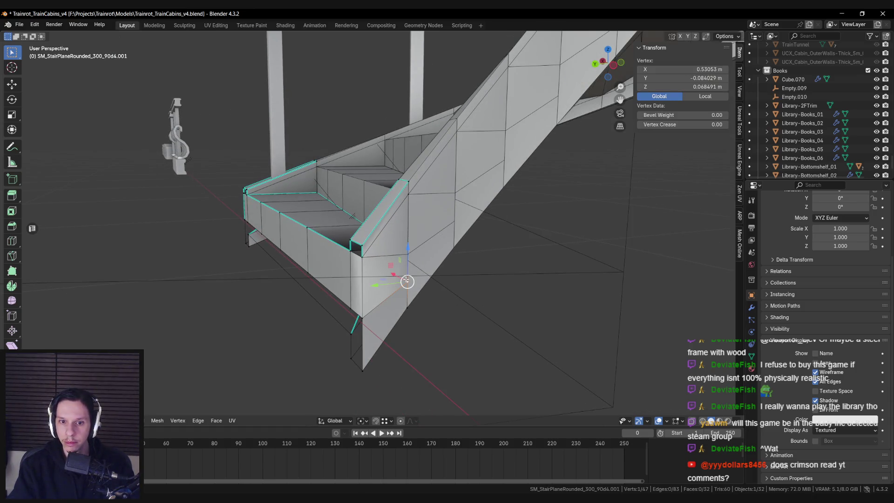
pyautogui.moveTo(232, 268)
pyautogui.mouseDown(button='middle')
pyautogui.moveTo(466, 258)
pyautogui.moveTo(400, 262)
pyautogui.mouseUp(button='middle')
pyautogui.click(399, 262)
pyautogui.scroll(2, 400, 262)
pyautogui.press('g')
pyautogui.press('z')
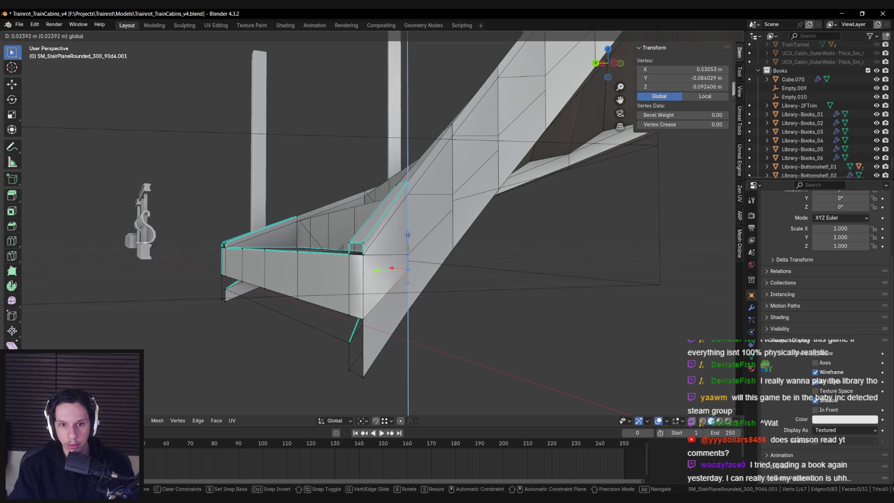
pyautogui.click(407, 235)
pyautogui.keyDown('shift'); pyautogui.click(408, 252); pyautogui.keyUp('shift')
pyautogui.click(405, 240)
# Select all the stair geometry and run an edge operation from the Ctrl+E menu.
pyautogui.press('Tab')
pyautogui.moveTo(409, 252)
pyautogui.mouseDown(button='middle')
pyautogui.moveTo(401, 264)
pyautogui.moveTo(431, 269)
pyautogui.moveTo(398, 311)
pyautogui.moveTo(381, 281)
pyautogui.moveTo(364, 279)
pyautogui.moveTo(391, 335)
pyautogui.moveTo(340, 279)
pyautogui.moveTo(421, 217)
pyautogui.mouseUp(button='middle')
pyautogui.press('Tab')
pyautogui.press('a')
pyautogui.hotkey('ctrl', 'e')
pyautogui.click(356, 275)
# In X-ray view, select the overlapping stair end face and delete its edges.
pyautogui.press('Tab')
pyautogui.press('Tab')
pyautogui.hotkey('alt', 'z')
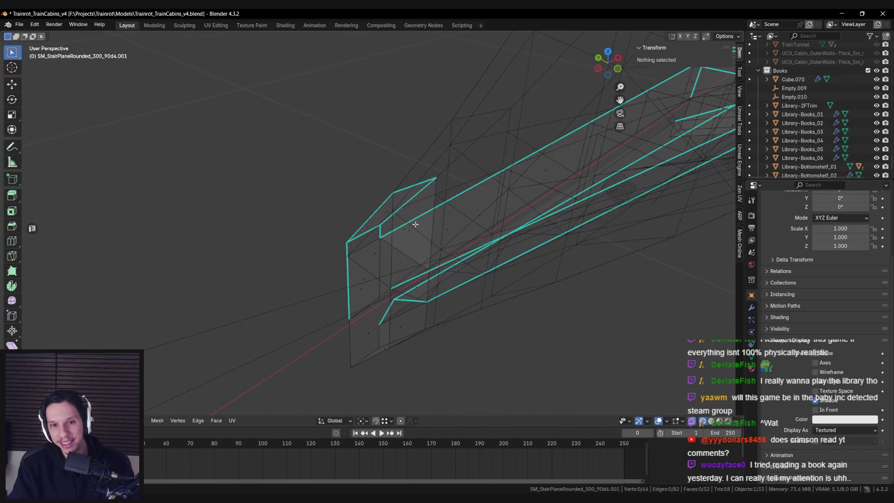
pyautogui.click(415, 225)
pyautogui.click(415, 225)
pyautogui.click(415, 224)
pyautogui.hotkey('alt', 'z')
pyautogui.press('x')
pyautogui.moveTo(409, 307)
pyautogui.mouseDown(button='middle')
pyautogui.moveTo(416, 298)
pyautogui.moveTo(397, 313)
pyautogui.moveTo(440, 275)
pyautogui.moveTo(390, 273)
pyautogui.moveTo(559, 275)
pyautogui.mouseUp(button='middle')
pyautogui.press('x')
pyautogui.click(395, 309)
# Reselect the staircase object and re-enter Edit Mode with nothing selected.
pyautogui.press('Tab')
pyautogui.hotkey('alt', 'a')
pyautogui.scroll(5, 391, 277)
pyautogui.click(387, 295)
pyautogui.scroll(3, 436, 270)
pyautogui.hotkey('alt', 'a')
pyautogui.press('Tab')
pyautogui.press('a')
pyautogui.hotkey('alt', 'a')
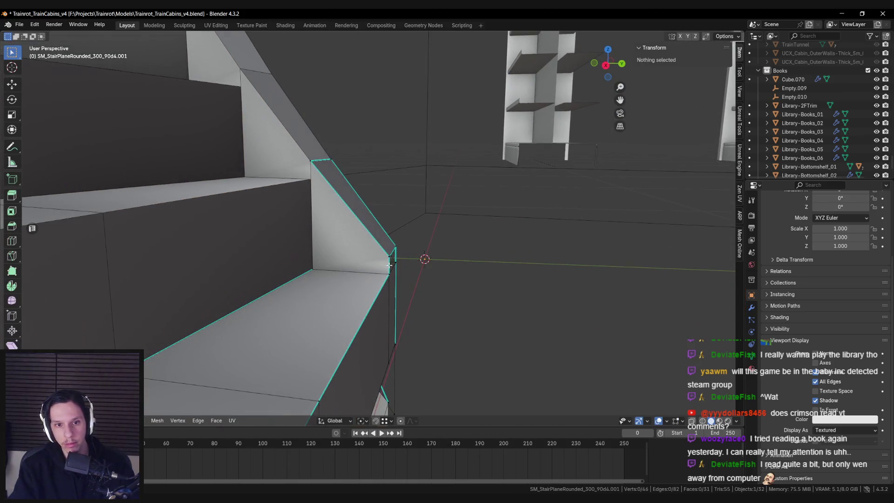
pyautogui.scroll(-1, 389, 265)
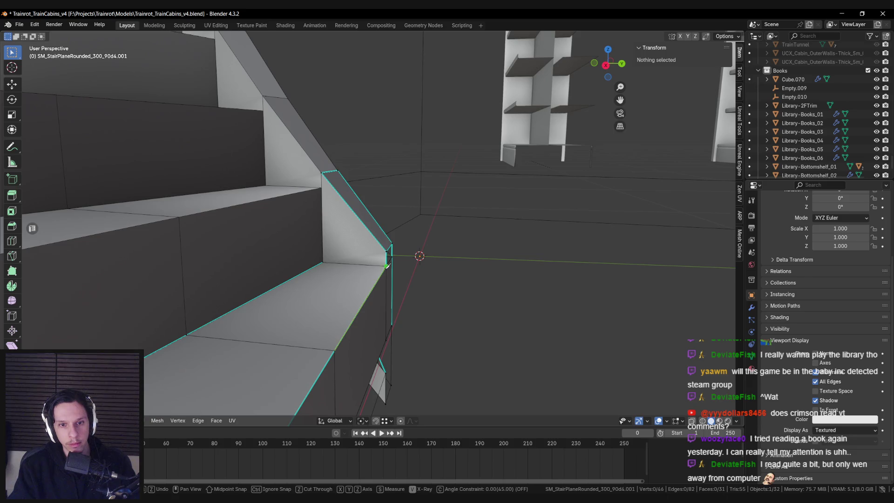
# Knife-cut a diagonal edge across the stair face and nudge the new vertex slightly down.
pyautogui.click(322, 187)
pyautogui.press('Return')
pyautogui.scroll(4, 322, 188)
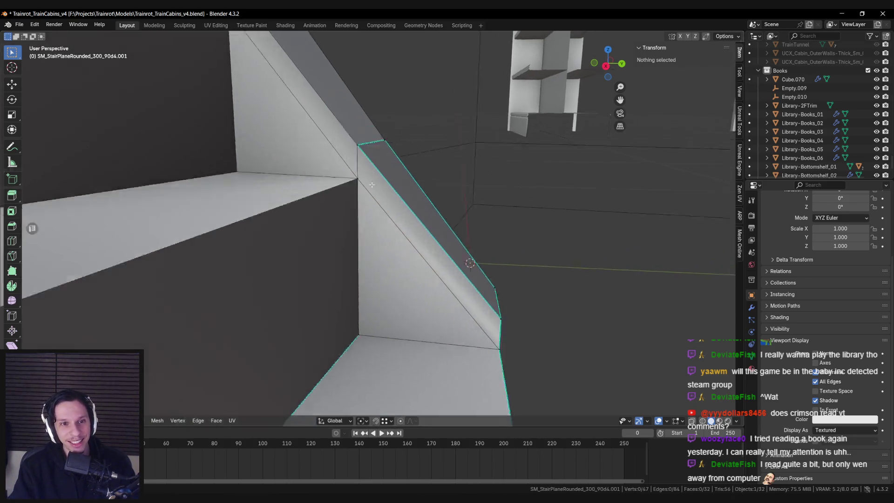
pyautogui.moveTo(374, 123); pyautogui.dragTo(373, 122)
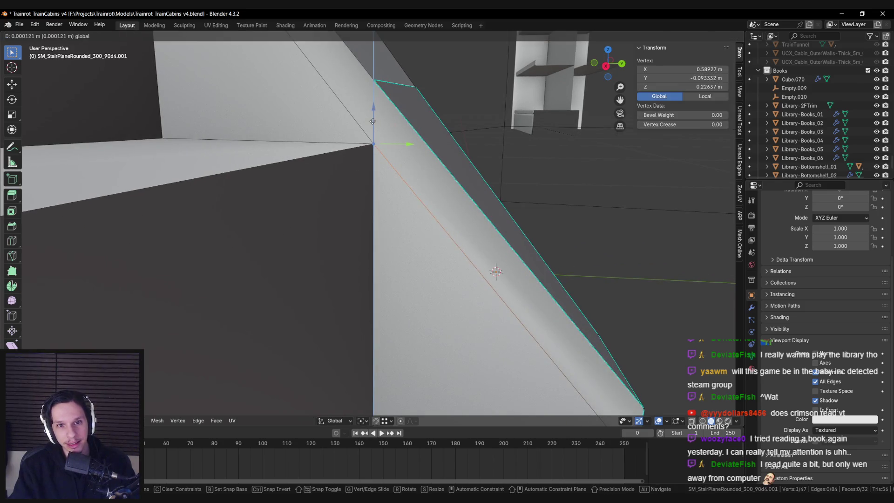
pyautogui.click(372, 121)
pyautogui.scroll(-5, 370, 214)
pyautogui.press('Tab')
pyautogui.scroll(-1, 370, 219)
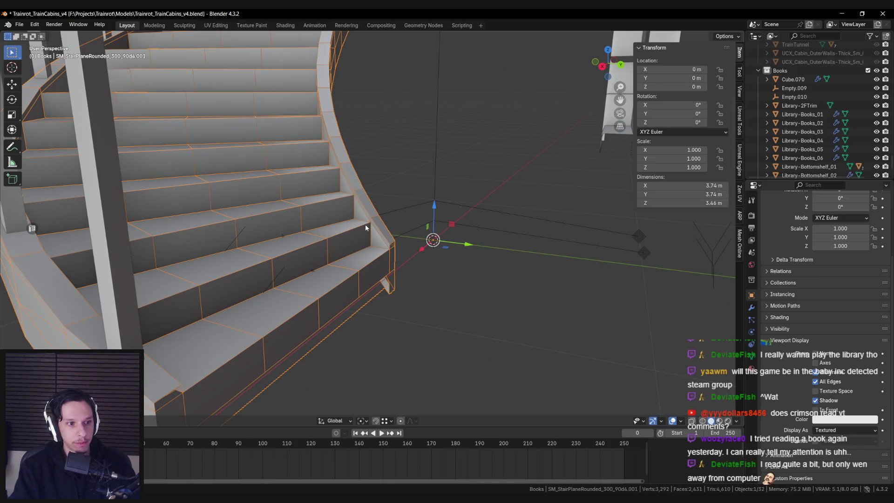
# Zoom in on the stair corner and clear the mesh selection in Edit Mode.
pyautogui.moveTo(365, 227)
pyautogui.mouseDown(button='middle')
pyautogui.moveTo(361, 261)
pyautogui.moveTo(369, 235)
pyautogui.moveTo(341, 237)
pyautogui.mouseUp(button='middle')
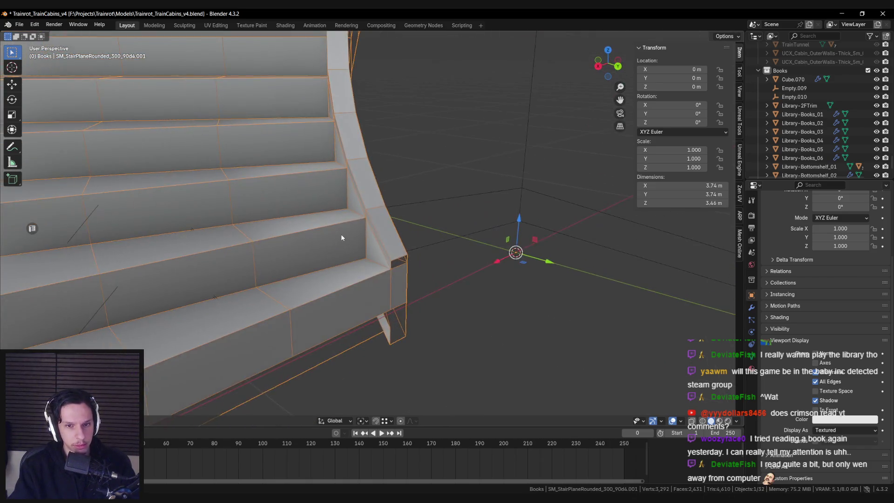
pyautogui.scroll(2, 341, 237)
pyautogui.moveTo(359, 272)
pyautogui.mouseDown(button='middle')
pyautogui.moveTo(388, 265)
pyautogui.moveTo(349, 267)
pyautogui.moveTo(383, 295)
pyautogui.moveTo(321, 299)
pyautogui.moveTo(330, 303)
pyautogui.moveTo(355, 273)
pyautogui.moveTo(319, 298)
pyautogui.mouseUp(button='middle')
pyautogui.press('Tab')
pyautogui.press('a')
pyautogui.hotkey('alt', 'a')
pyautogui.press('Tab')
pyautogui.press('Tab')
# With X-ray on, select the stray triangular face at the stair bottom and delete it.
pyautogui.hotkey('alt', 'z')
pyautogui.hotkey('alt', 'z')
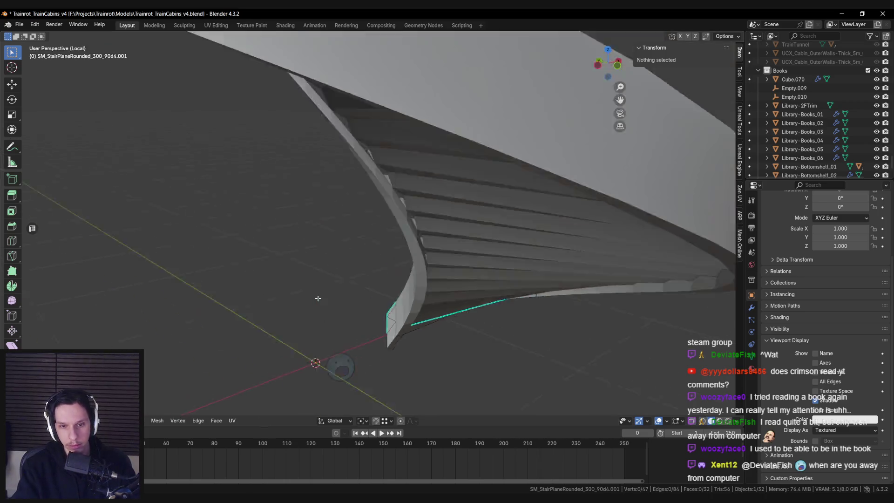
pyautogui.click(751, 307)
pyautogui.scroll(-3, 380, 278)
pyautogui.click(380, 278)
pyautogui.press('x')
pyautogui.click(380, 278)
pyautogui.moveTo(380, 278); pyautogui.dragTo(382, 271, button='middle')
pyautogui.moveTo(290, 276)
pyautogui.mouseDown(button='middle')
pyautogui.moveTo(497, 287)
pyautogui.moveTo(677, 271)
pyautogui.mouseUp(button='middle')
# Enable the Array modifier's viewport display to check the fix across all steps.
pyautogui.click(847, 230)
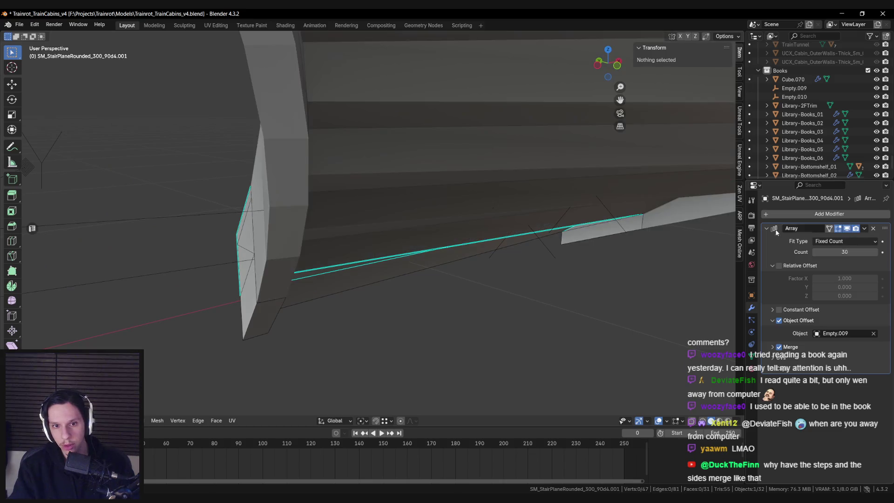
pyautogui.press('Tab')
pyautogui.scroll(-3, 417, 276)
pyautogui.moveTo(405, 271); pyautogui.dragTo(354, 242, button='middle')
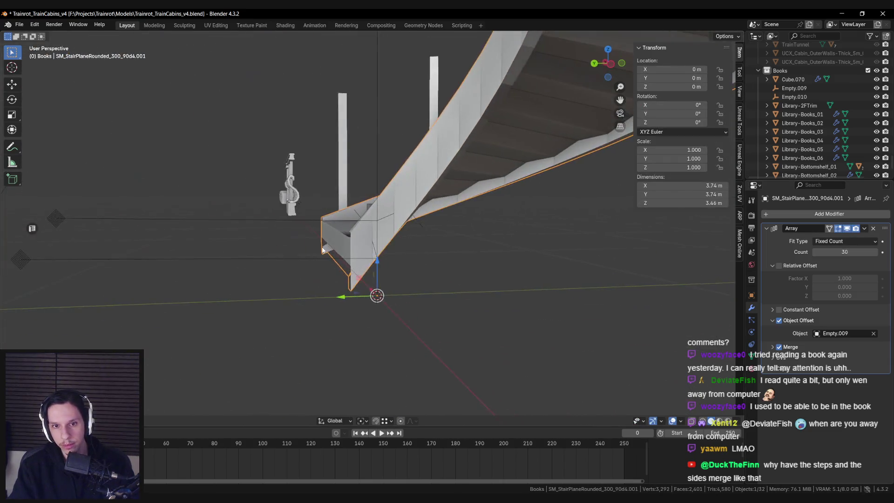
pyautogui.press('Tab')
pyautogui.scroll(5, 354, 242)
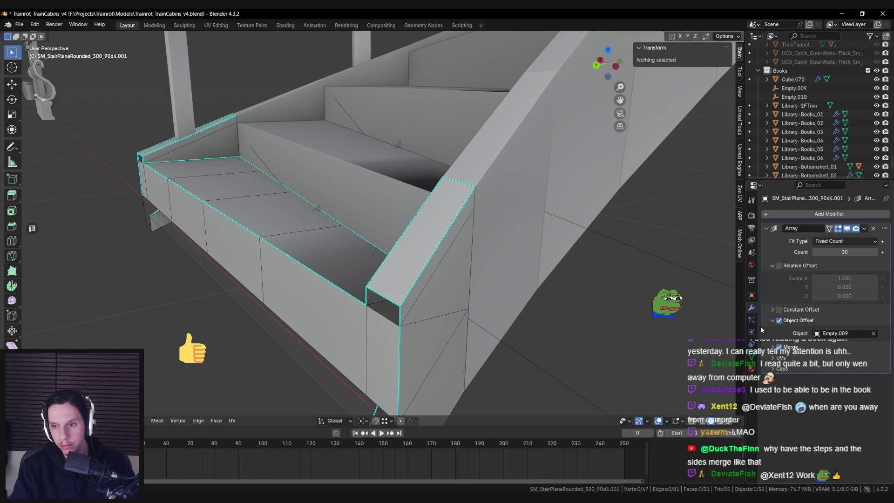
pyautogui.click(751, 356)
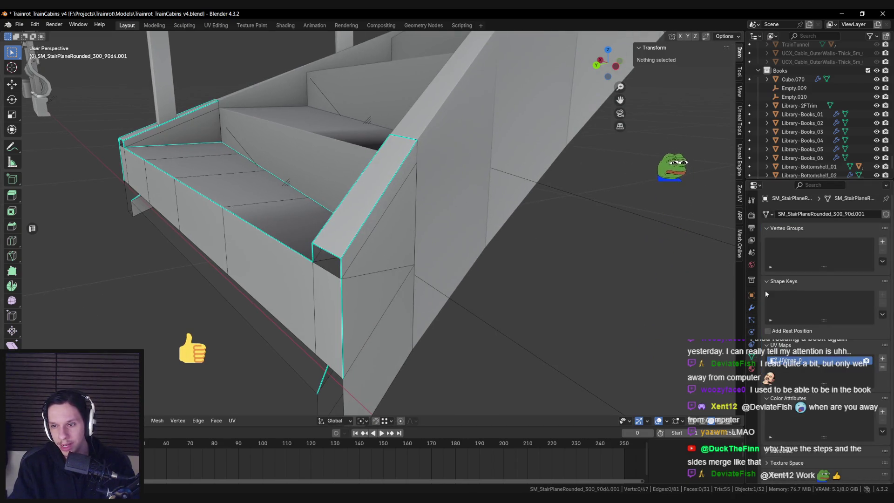
pyautogui.click(752, 307)
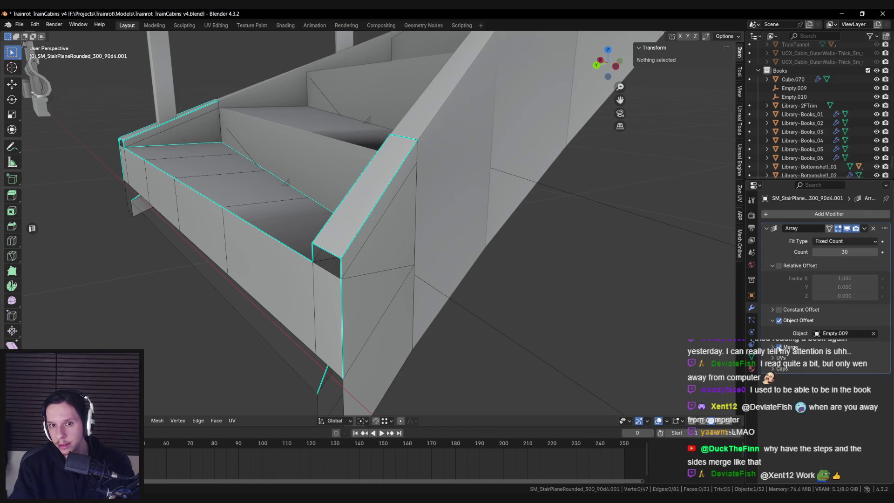
# Apply an edge setting from the right-click edge menu to the stair end's side edges.
pyautogui.moveTo(470, 261)
pyautogui.mouseDown(button='middle')
pyautogui.moveTo(507, 275)
pyautogui.moveTo(541, 309)
pyautogui.moveTo(577, 293)
pyautogui.mouseUp(button='middle')
pyautogui.press('Tab')
pyautogui.scroll(-5, 535, 280)
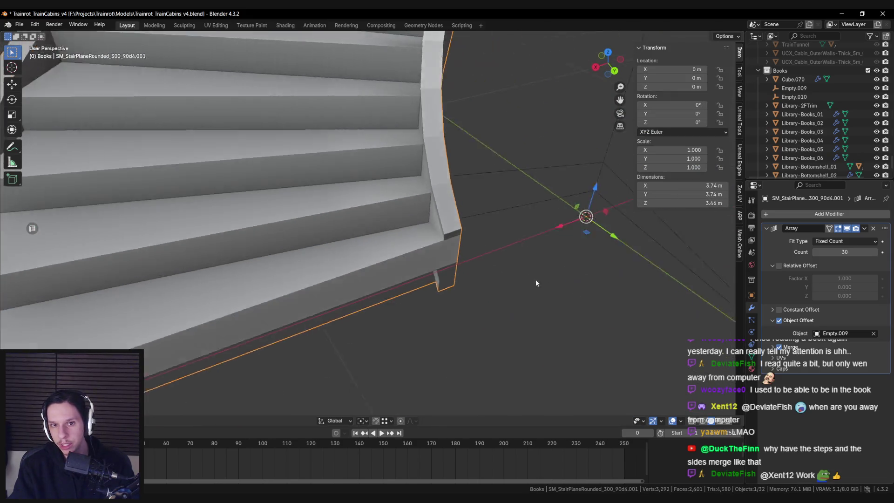
pyautogui.scroll(6, 455, 263)
pyautogui.press('Tab')
pyautogui.rightClick(423, 275)
pyautogui.click(423, 275)
pyautogui.moveTo(423, 275)
pyautogui.mouseDown(button='middle')
pyautogui.moveTo(530, 267)
pyautogui.moveTo(389, 257)
pyautogui.mouseUp(button='middle')
pyautogui.press('Tab')
# Apply the same edge setting to the other side edges and select the bottom side vertex.
pyautogui.press('Tab')
pyautogui.press('Tab')
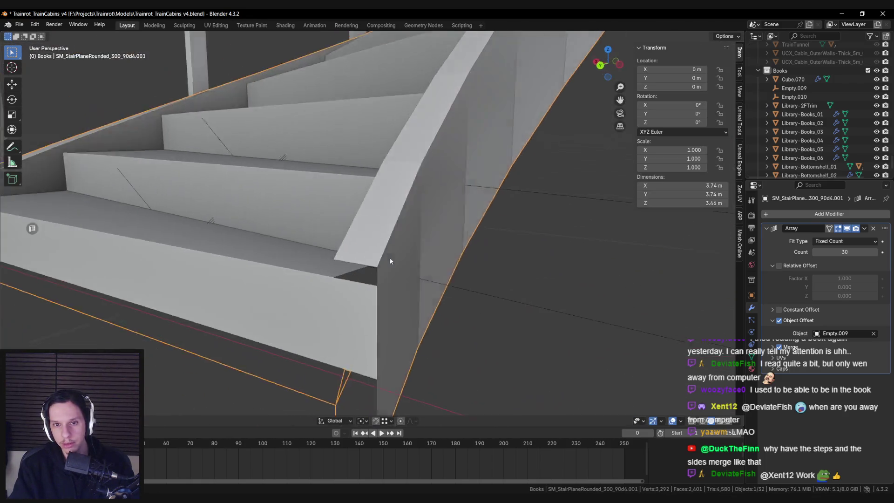
pyautogui.press('Tab')
pyautogui.rightClick(399, 160)
pyautogui.click(393, 187)
pyautogui.press('Tab')
pyautogui.moveTo(393, 187)
pyautogui.mouseDown(button='middle')
pyautogui.moveTo(414, 231)
pyautogui.moveTo(369, 216)
pyautogui.moveTo(335, 236)
pyautogui.moveTo(394, 245)
pyautogui.moveTo(385, 273)
pyautogui.moveTo(375, 255)
pyautogui.mouseUp(button='middle')
pyautogui.press('Tab')
pyautogui.click(380, 253)
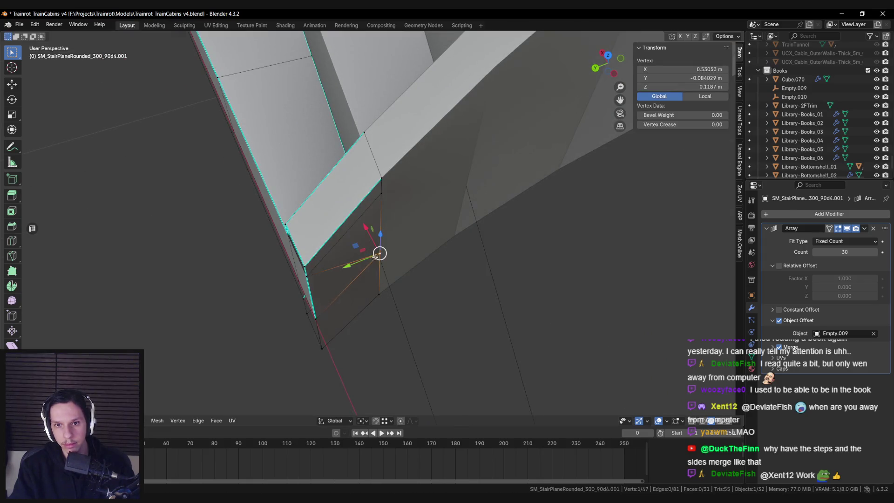
pyautogui.press('Tab')
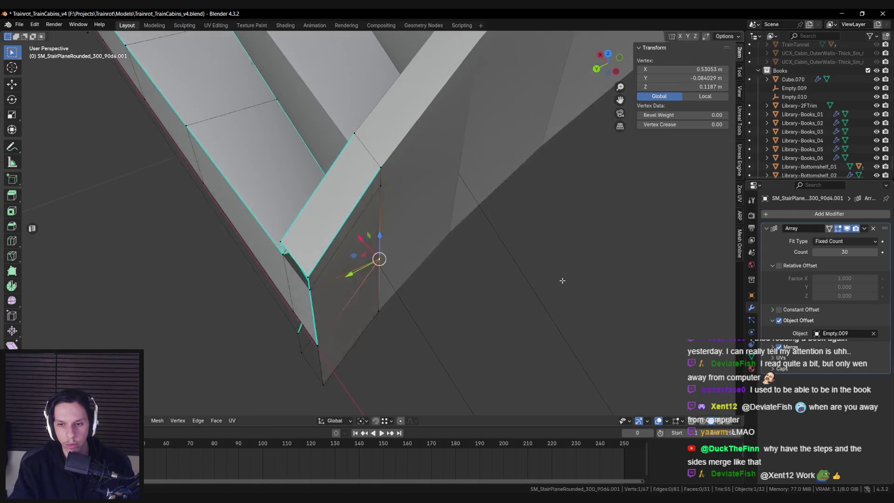
# Turn on wireframe display in the staircase object's viewport display settings.
pyautogui.click(750, 356)
pyautogui.click(750, 295)
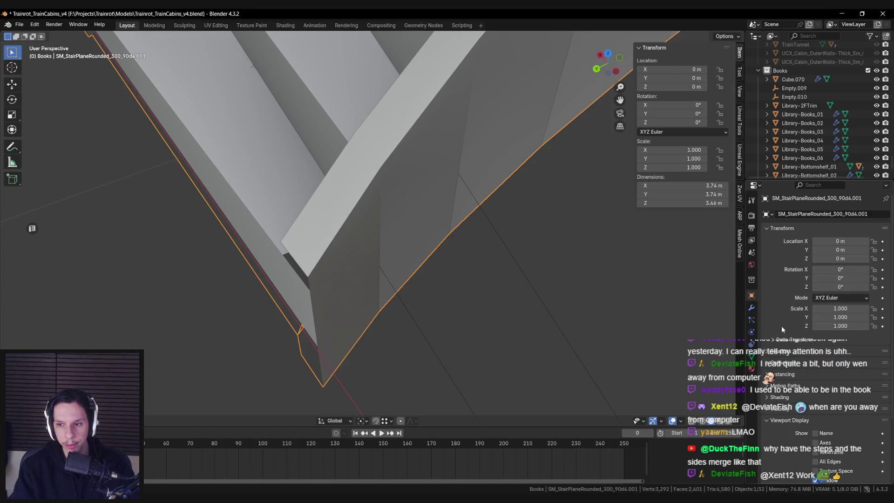
pyautogui.scroll(-3, 801, 426)
pyautogui.scroll(-6, 398, 289)
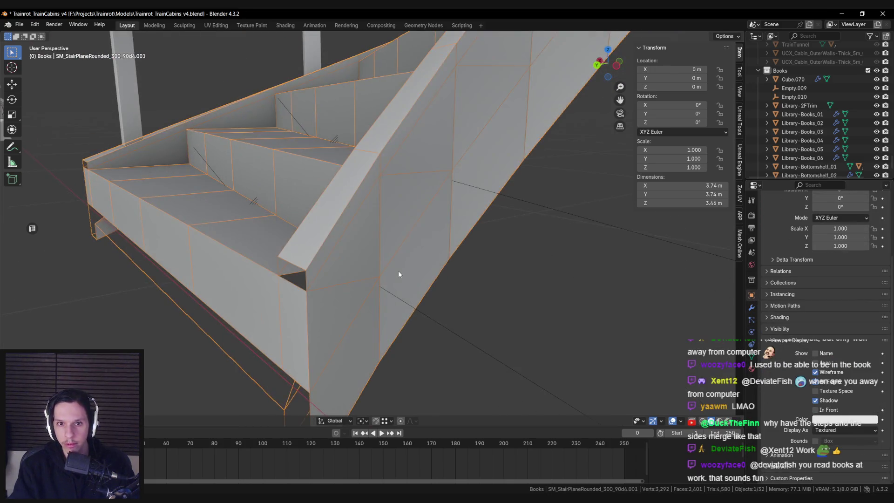
# Reselect the staircase, pick the step-corner vertices, then undo to check the stair shape.
pyautogui.hotkey('alt', 'a')
pyautogui.click(375, 255)
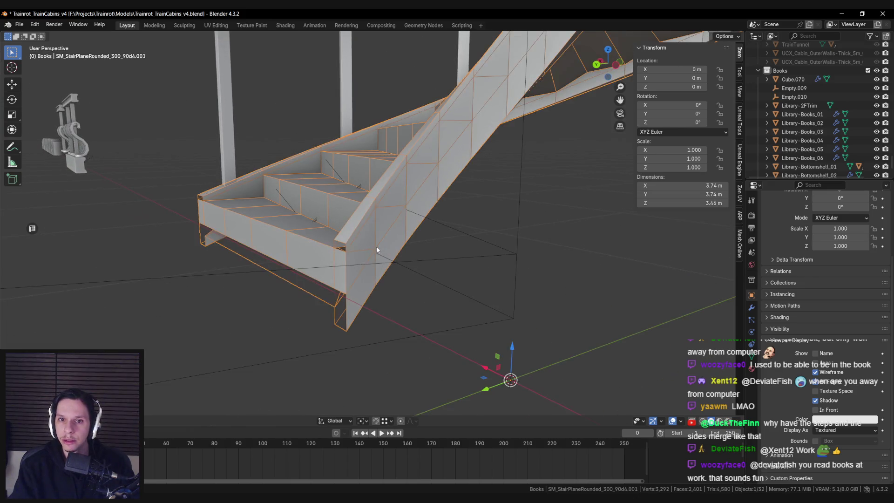
pyautogui.press('Tab')
pyautogui.scroll(2, 372, 255)
pyautogui.press('a')
pyautogui.click(368, 273)
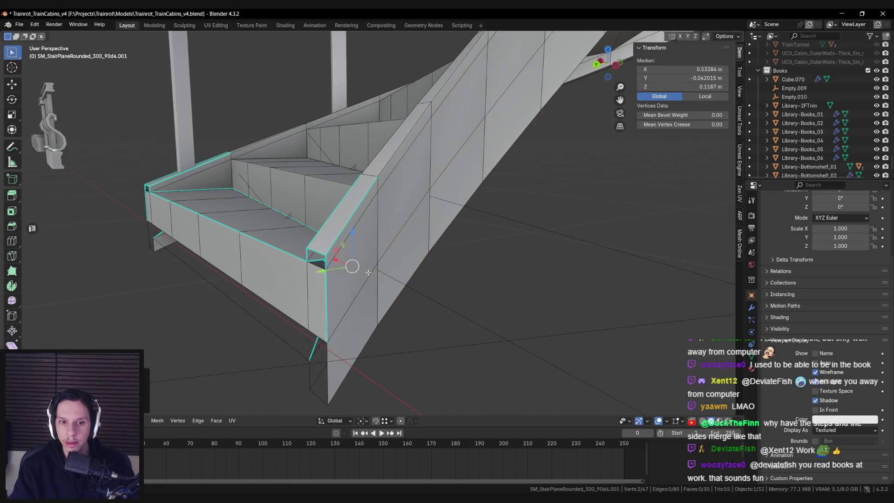
pyautogui.hotkey('ctrl', 'z')
pyautogui.hotkey('ctrl', 'z')
pyautogui.hotkey('ctrl', 'z')
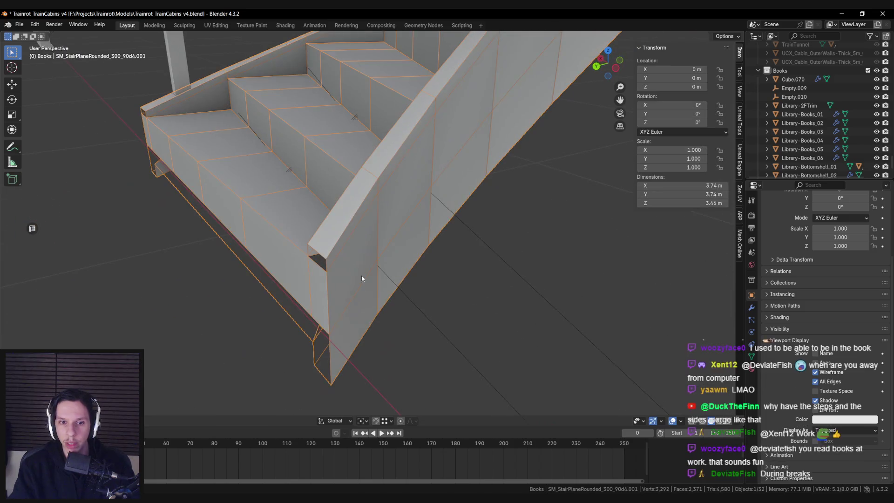
pyautogui.moveTo(397, 284)
pyautogui.mouseDown(button='middle')
pyautogui.moveTo(389, 248)
pyautogui.moveTo(379, 260)
pyautogui.mouseUp(button='middle')
# Remove extra geometry from the bottom step's front face via the right-click face menu.
pyautogui.press('Tab')
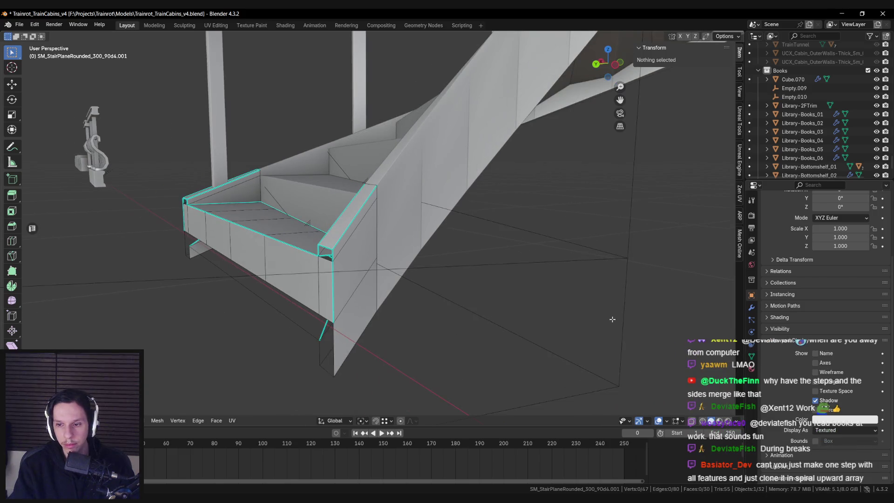
pyautogui.click(815, 371)
pyautogui.moveTo(400, 289)
pyautogui.mouseDown(button='middle')
pyautogui.moveTo(313, 307)
pyautogui.moveTo(437, 257)
pyautogui.moveTo(327, 309)
pyautogui.moveTo(345, 315)
pyautogui.moveTo(361, 259)
pyautogui.moveTo(371, 273)
pyautogui.moveTo(334, 285)
pyautogui.moveTo(385, 295)
pyautogui.moveTo(326, 263)
pyautogui.moveTo(508, 289)
pyautogui.mouseUp(button='middle')
pyautogui.click(326, 263)
pyautogui.moveTo(255, 211)
pyautogui.mouseDown(button='middle')
pyautogui.moveTo(326, 235)
pyautogui.moveTo(429, 250)
pyautogui.moveTo(383, 269)
pyautogui.mouseUp(button='middle')
pyautogui.rightClick(429, 251)
pyautogui.click(409, 254)
pyautogui.scroll(4, 552, 214)
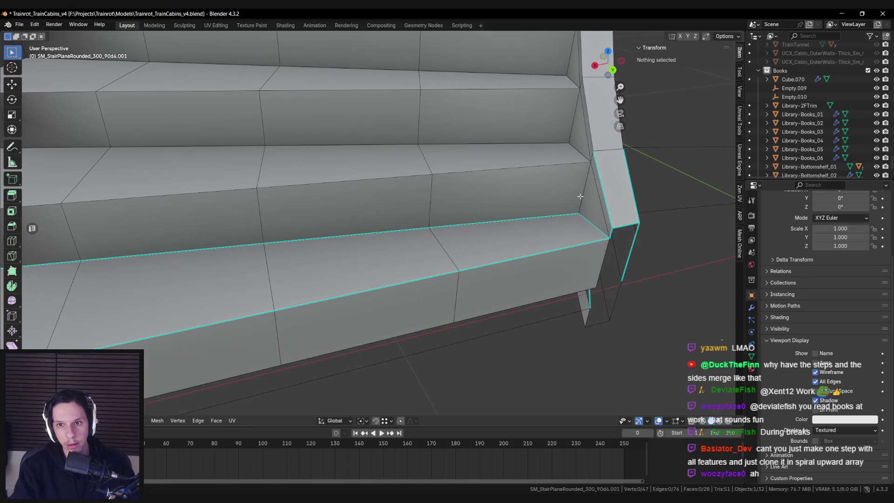
pyautogui.press('Tab')
# Orbit around the whole staircase and reselect the staircase object.
pyautogui.scroll(-5, 580, 196)
pyautogui.moveTo(566, 225); pyautogui.dragTo(474, 256, button='middle')
pyautogui.click(496, 254)
pyautogui.click(496, 254)
pyautogui.moveTo(562, 297)
pyautogui.mouseDown(button='middle')
pyautogui.moveTo(509, 290)
pyautogui.moveTo(435, 254)
pyautogui.moveTo(498, 275)
pyautogui.mouseUp(button='middle')
pyautogui.click(435, 253)
# Select a vertex at the stair base and move it to a new position.
pyautogui.press('Tab')
pyautogui.scroll(5, 400, 271)
pyautogui.moveTo(400, 271)
pyautogui.mouseDown(button='middle')
pyautogui.moveTo(355, 224)
pyautogui.moveTo(372, 214)
pyautogui.mouseUp(button='middle')
pyautogui.click(355, 223)
pyautogui.scroll(3, 421, 181)
pyautogui.moveTo(422, 180)
pyautogui.mouseDown(button='middle')
pyautogui.moveTo(366, 196)
pyautogui.moveTo(353, 223)
pyautogui.moveTo(369, 203)
pyautogui.mouseUp(button='middle')
pyautogui.rightClick(355, 179)
pyautogui.moveTo(376, 266)
pyautogui.mouseDown(button='middle')
pyautogui.moveTo(366, 255)
pyautogui.moveTo(375, 261)
pyautogui.mouseUp(button='middle')
pyautogui.press('g')
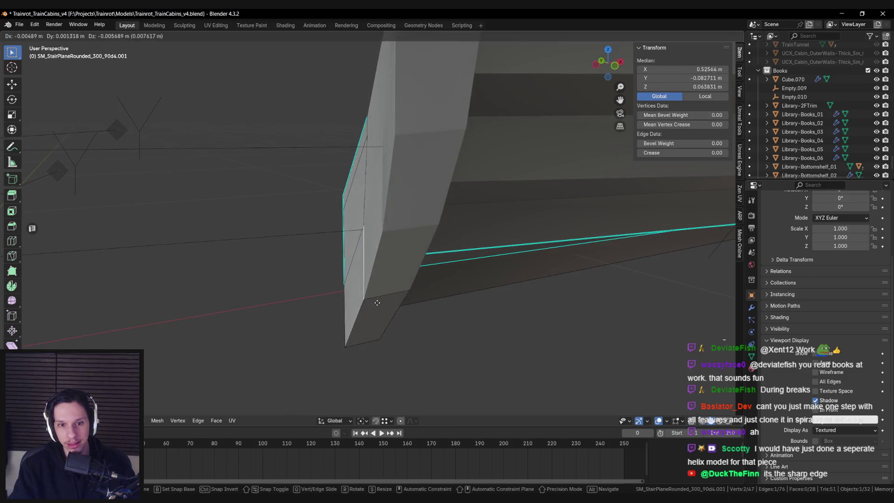
pyautogui.click(380, 304)
# Select the connected rail vertices with Ctrl+L, inspect underneath, deselect, and return to Object Mode.
pyautogui.moveTo(400, 313); pyautogui.dragTo(467, 316, button='middle')
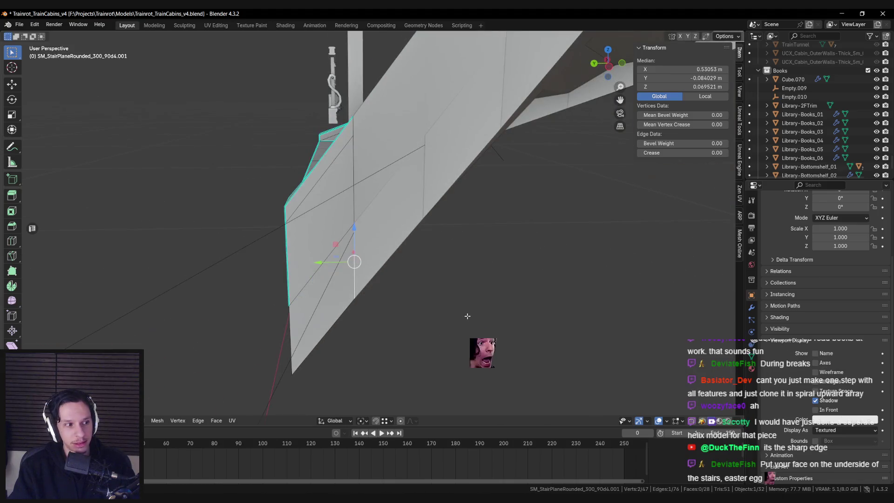
pyautogui.hotkey('ctrl', 'l')
pyautogui.moveTo(408, 293)
pyautogui.mouseDown(button='middle')
pyautogui.moveTo(383, 261)
pyautogui.moveTo(355, 193)
pyautogui.moveTo(465, 233)
pyautogui.moveTo(456, 260)
pyautogui.moveTo(479, 285)
pyautogui.moveTo(385, 260)
pyautogui.moveTo(550, 234)
pyautogui.mouseUp(button='middle')
pyautogui.hotkey('alt', 'a')
pyautogui.moveTo(399, 259)
pyautogui.mouseDown(button='middle')
pyautogui.moveTo(408, 257)
pyautogui.moveTo(402, 278)
pyautogui.moveTo(437, 294)
pyautogui.mouseUp(button='middle')
pyautogui.hotkey('alt', 'a')
pyautogui.press('Tab')
pyautogui.press('Tab')
pyautogui.press('Tab')
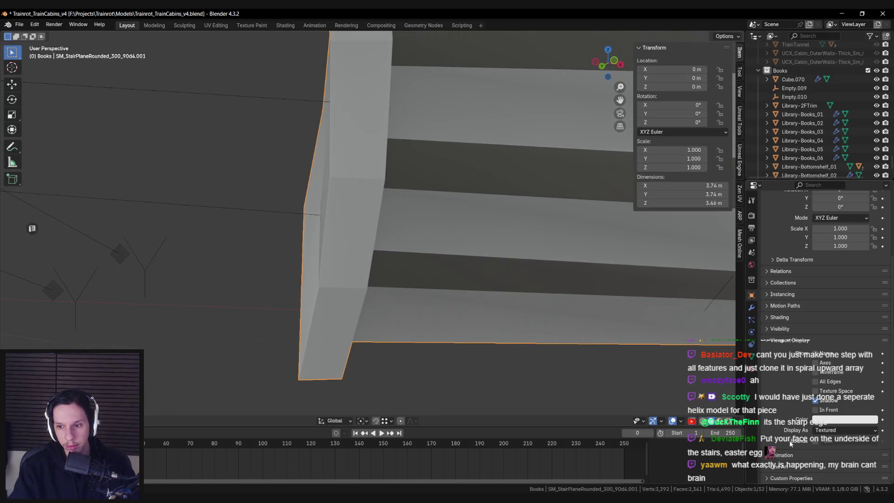
# Show the staircase's modifier settings and apply Shade Auto Smooth to the staircase.
pyautogui.click(752, 306)
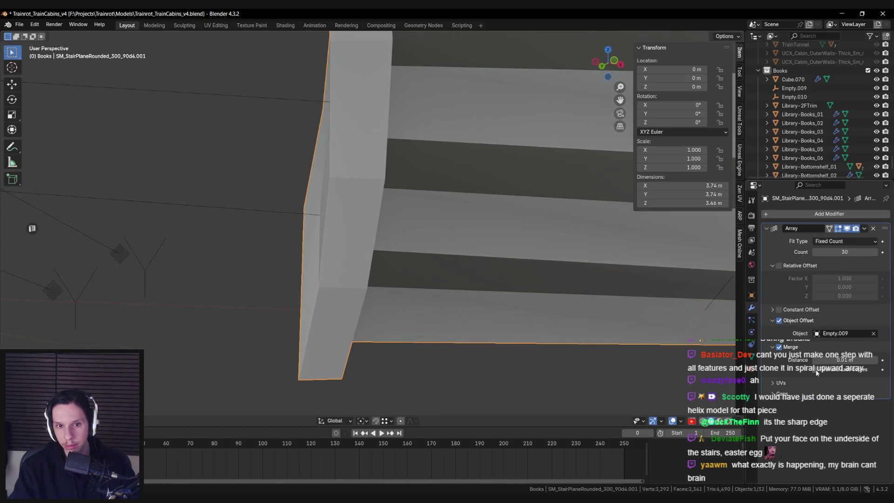
pyautogui.moveTo(475, 336); pyautogui.dragTo(544, 338, button='middle')
pyautogui.press('Tab')
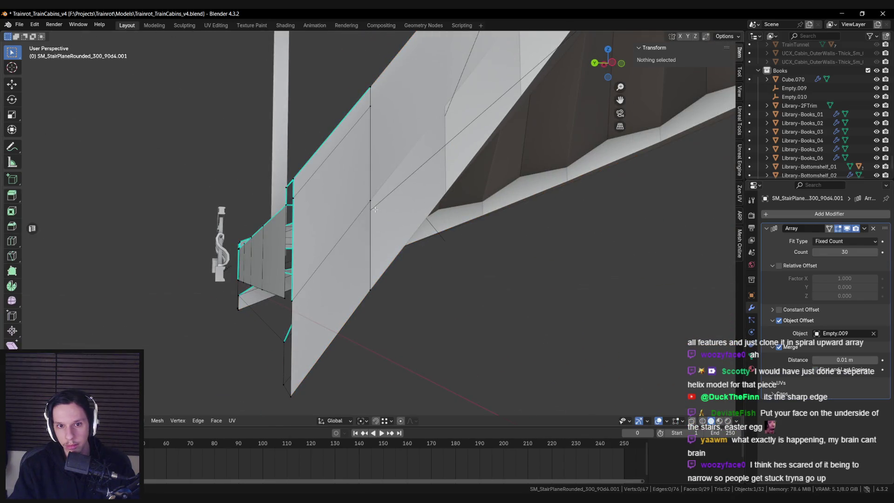
pyautogui.click(375, 210)
pyautogui.hotkey('alt', 'z')
pyautogui.hotkey('alt', 'z')
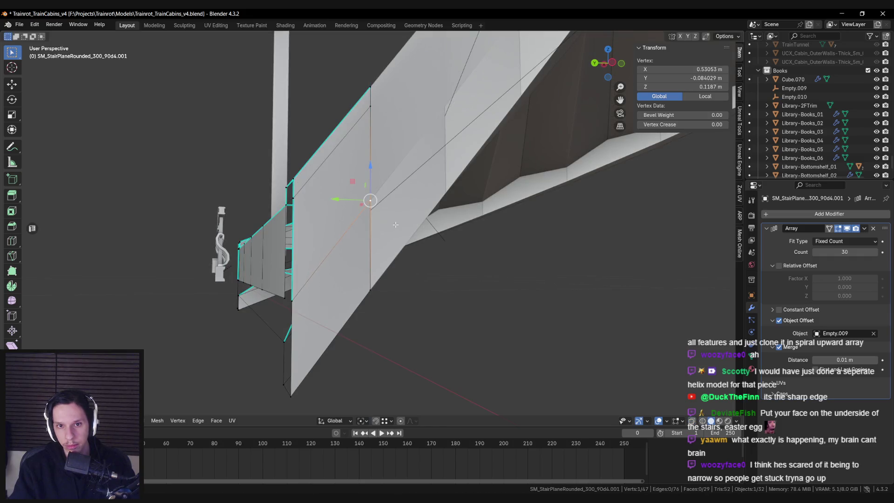
pyautogui.press('Tab')
pyautogui.rightClick(359, 214)
pyautogui.click(351, 196)
pyautogui.moveTo(351, 196)
pyautogui.mouseDown(button='middle')
pyautogui.moveTo(389, 238)
pyautogui.moveTo(394, 209)
pyautogui.moveTo(372, 209)
pyautogui.moveTo(432, 250)
pyautogui.mouseUp(button='middle')
# Edit a selected step-edge vertex from the vertex context menu, then deselect everything.
pyautogui.press('Tab')
pyautogui.keyDown('shift'); pyautogui.click(373, 209); pyautogui.keyUp('shift')
pyautogui.rightClick(386, 239)
pyautogui.click(372, 275)
pyautogui.moveTo(372, 274)
pyautogui.mouseDown(button='middle')
pyautogui.moveTo(418, 252)
pyautogui.moveTo(463, 289)
pyautogui.moveTo(324, 297)
pyautogui.moveTo(357, 300)
pyautogui.moveTo(339, 292)
pyautogui.moveTo(383, 281)
pyautogui.moveTo(351, 324)
pyautogui.moveTo(357, 289)
pyautogui.moveTo(398, 222)
pyautogui.moveTo(325, 230)
pyautogui.moveTo(389, 213)
pyautogui.moveTo(485, 211)
pyautogui.moveTo(406, 243)
pyautogui.mouseUp(button='middle')
pyautogui.press('Tab')
pyautogui.click(359, 296)
# Mark the selected step edges sharp with Edge > Mark Sharp.
pyautogui.press('Tab')
pyautogui.scroll(4, 406, 243)
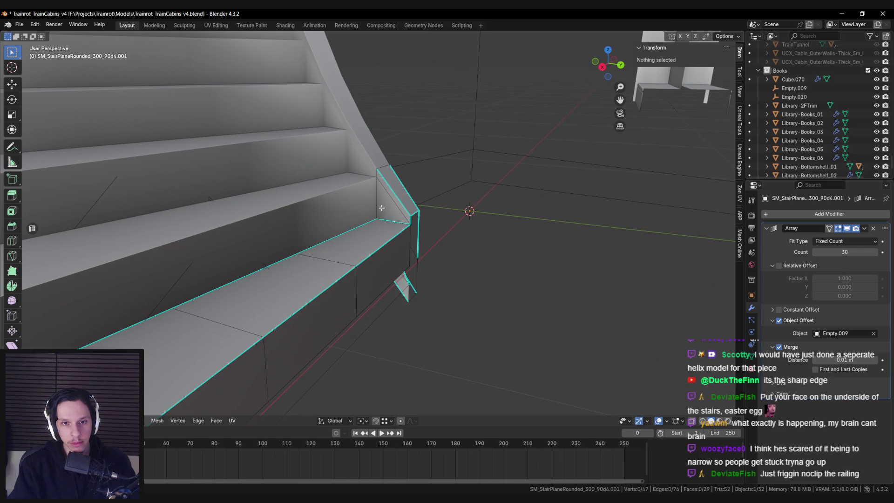
pyautogui.hotkey('ctrl', 'e')
pyautogui.click(380, 206)
pyautogui.press('Tab')
pyautogui.scroll(-3, 411, 214)
pyautogui.moveTo(412, 214); pyautogui.dragTo(358, 222, button='middle')
# Mark the bottom step's edge loop sharp and view the spiral from above.
pyautogui.press('Tab')
pyautogui.keyDown('alt'); pyautogui.click(116, 213); pyautogui.keyUp('alt')
pyautogui.hotkey('ctrl', 'e')
pyautogui.click(124, 211)
pyautogui.press('Tab')
pyautogui.scroll(-4, 194, 239)
pyautogui.moveTo(195, 239)
pyautogui.mouseDown(button='middle')
pyautogui.moveTo(255, 278)
pyautogui.moveTo(383, 243)
pyautogui.mouseUp(button='middle')
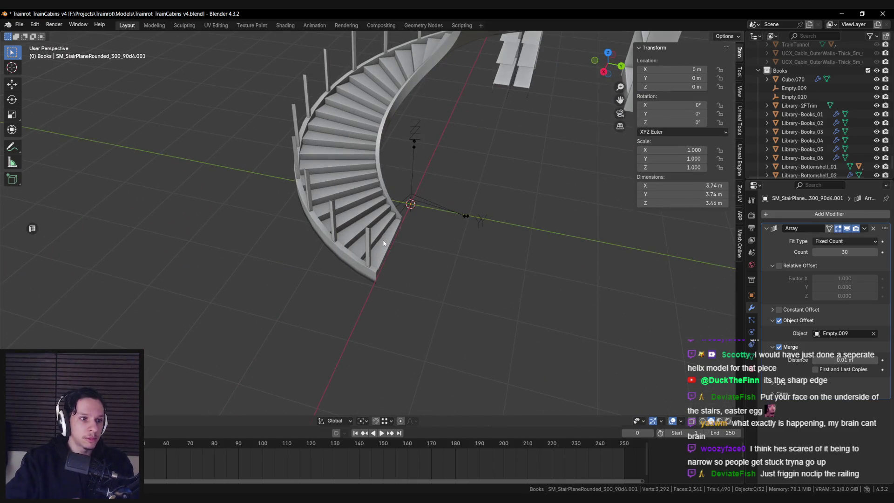
# Duplicate the railing post Cube.070's vertices in top view.
pyautogui.scroll(-3, 386, 242)
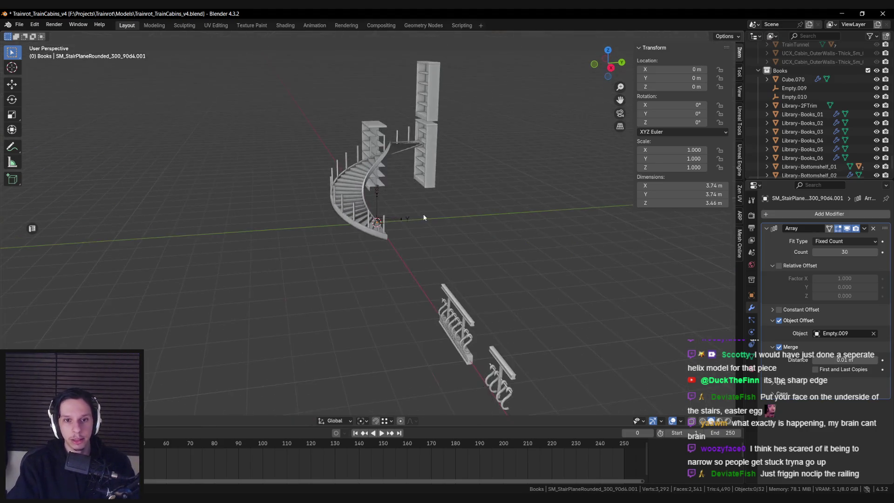
pyautogui.scroll(4, 385, 242)
pyautogui.click(409, 219)
pyautogui.press('Tab')
pyautogui.moveTo(409, 219); pyautogui.dragTo(312, 275, button='middle')
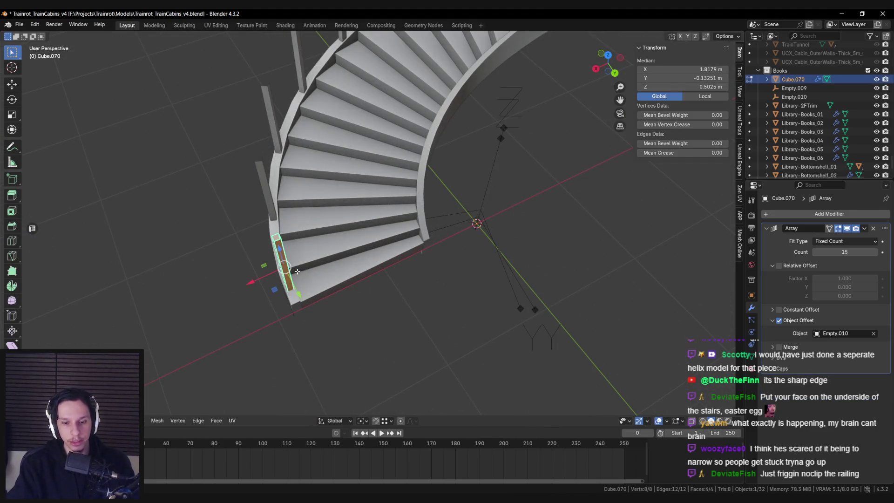
pyautogui.press('KP_7')
pyautogui.scroll(1, 391, 223)
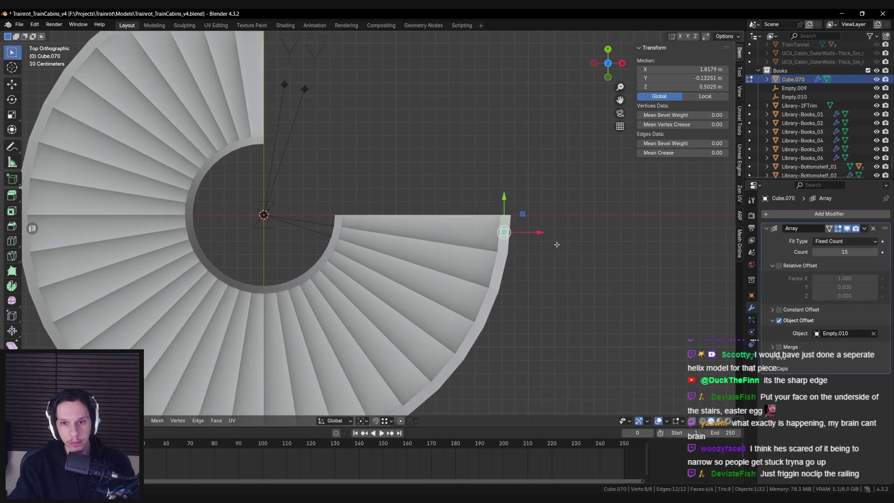
pyautogui.click(357, 201)
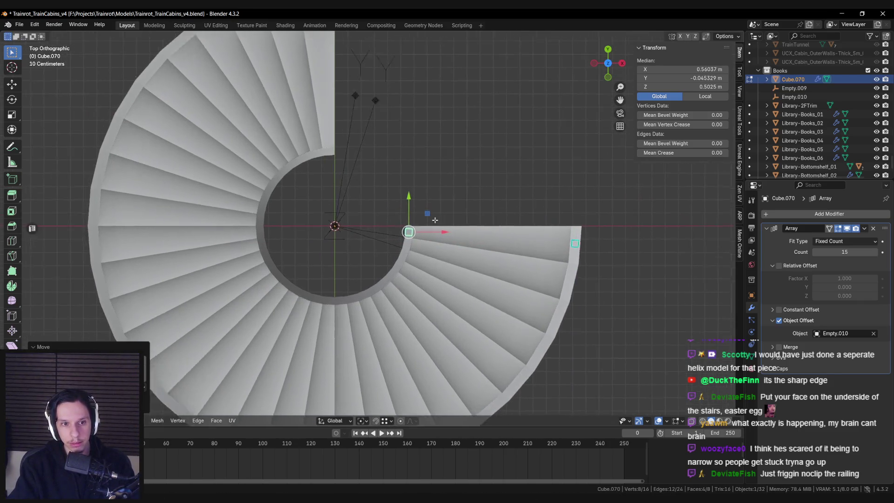
# Move the duplicated post to the first step's inner end, keeping its height.
pyautogui.scroll(5, 357, 201)
pyautogui.press('g')
pyautogui.click(484, 216)
pyautogui.press('g')
pyautogui.hotkey('shift', 'z')
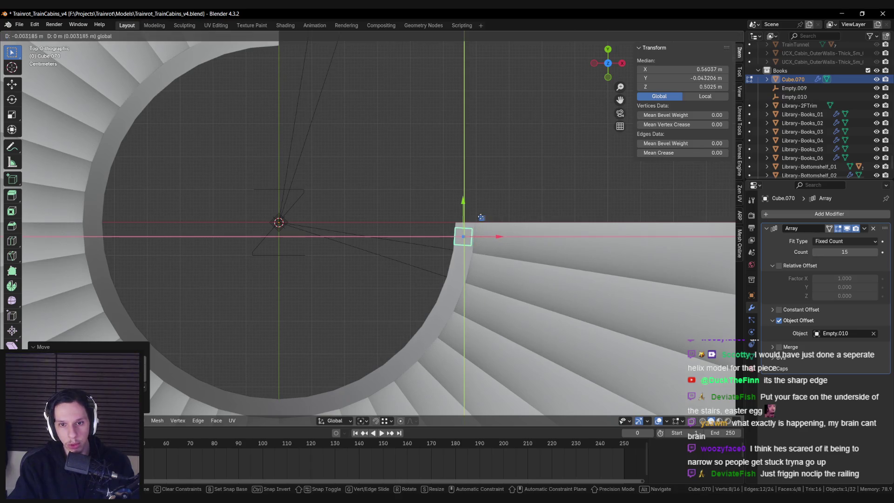
pyautogui.click(480, 217)
# Scale the steps' inner-end vertices horizontally to 0.9685 with S Shift+Z.
pyautogui.click(451, 249)
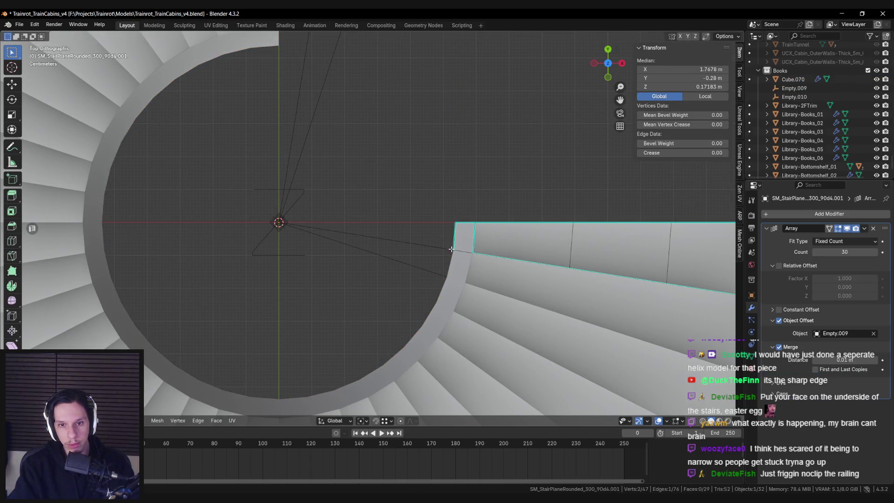
pyautogui.press('a')
pyautogui.hotkey('alt', 'z')
pyautogui.moveTo(455, 261); pyautogui.dragTo(455, 261)
pyautogui.moveTo(444, 205); pyautogui.dragTo(454, 234)
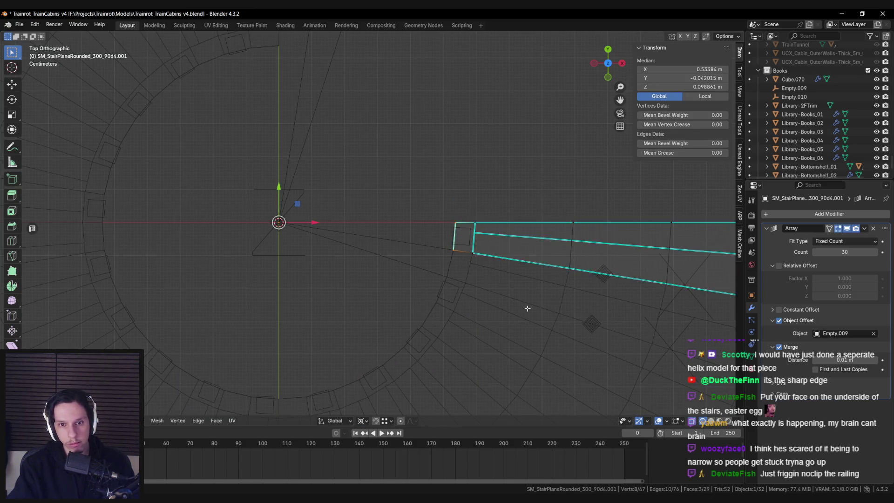
pyautogui.press('s')
pyautogui.hotkey('shift', 'z')
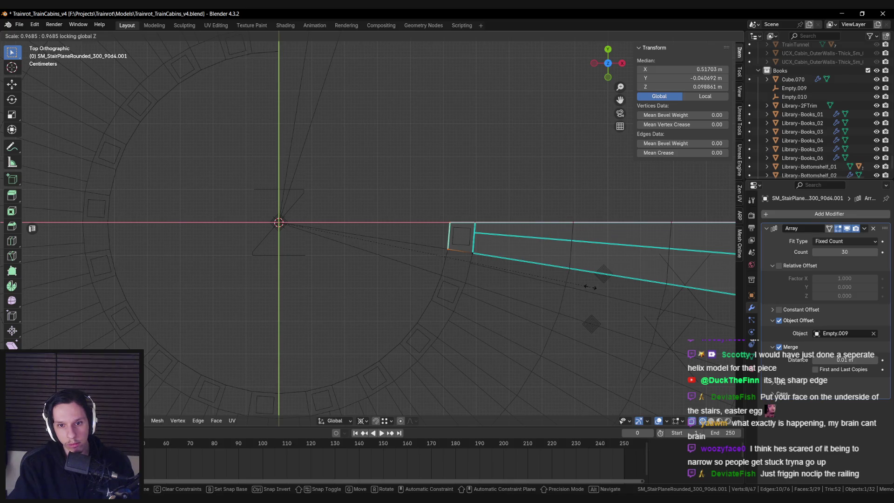
pyautogui.press('Escape')
pyautogui.hotkey('alt', 'z')
pyautogui.hotkey('alt', 'a')
# Change the pivot point, return to Object Mode and save Trainrot_TrainCabins_v4.blend.
pyautogui.click(361, 420)
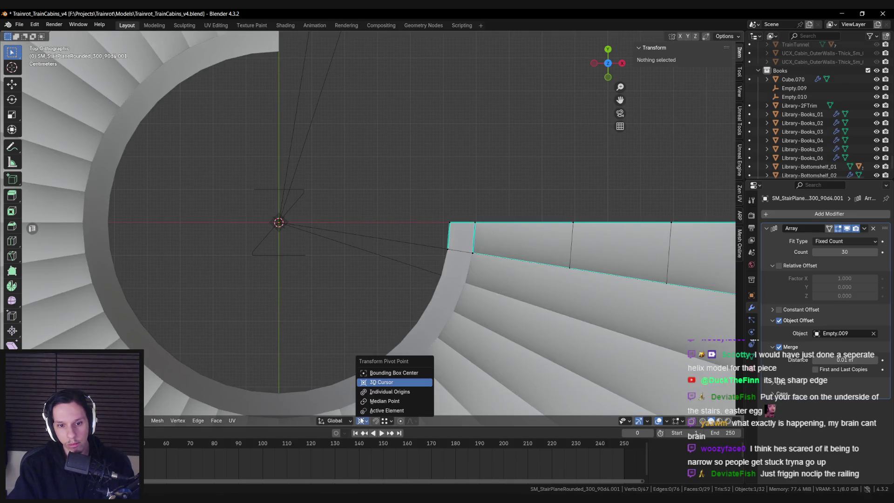
pyautogui.scroll(-5, 546, 309)
pyautogui.press('Tab')
pyautogui.moveTo(546, 308)
pyautogui.mouseDown(button='middle')
pyautogui.moveTo(465, 232)
pyautogui.moveTo(365, 160)
pyautogui.moveTo(382, 337)
pyautogui.moveTo(504, 323)
pyautogui.moveTo(390, 318)
pyautogui.moveTo(319, 333)
pyautogui.moveTo(379, 311)
pyautogui.moveTo(454, 314)
pyautogui.moveTo(534, 341)
pyautogui.moveTo(405, 326)
pyautogui.mouseUp(button='middle')
pyautogui.scroll(2, 437, 320)
pyautogui.scroll(-4, 369, 317)
pyautogui.hotkey('ctrl', 's')
pyautogui.scroll(2, 319, 333)
pyautogui.scroll(-4, 383, 306)
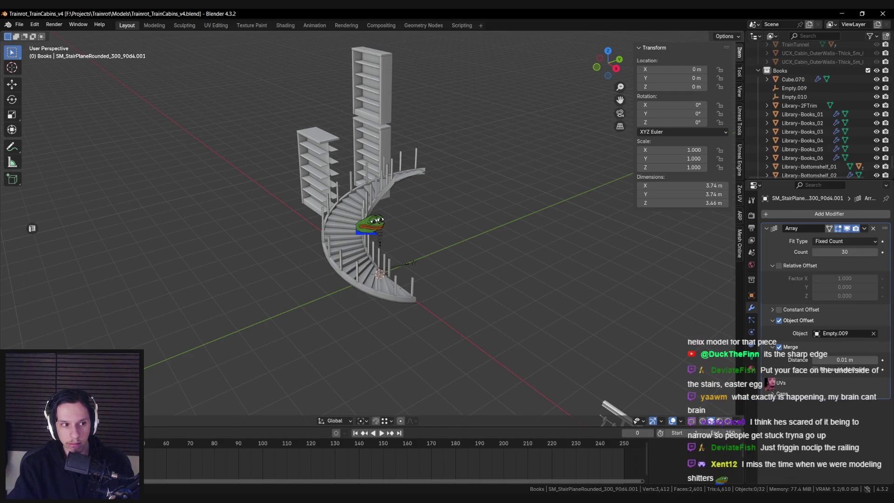
pyautogui.moveTo(307, 335)
pyautogui.mouseDown(button='middle')
pyautogui.moveTo(246, 402)
pyautogui.moveTo(312, 317)
pyautogui.moveTo(391, 300)
pyautogui.moveTo(479, 311)
pyautogui.moveTo(352, 321)
pyautogui.moveTo(339, 343)
pyautogui.mouseUp(button='middle')
pyautogui.scroll(3, 351, 318)
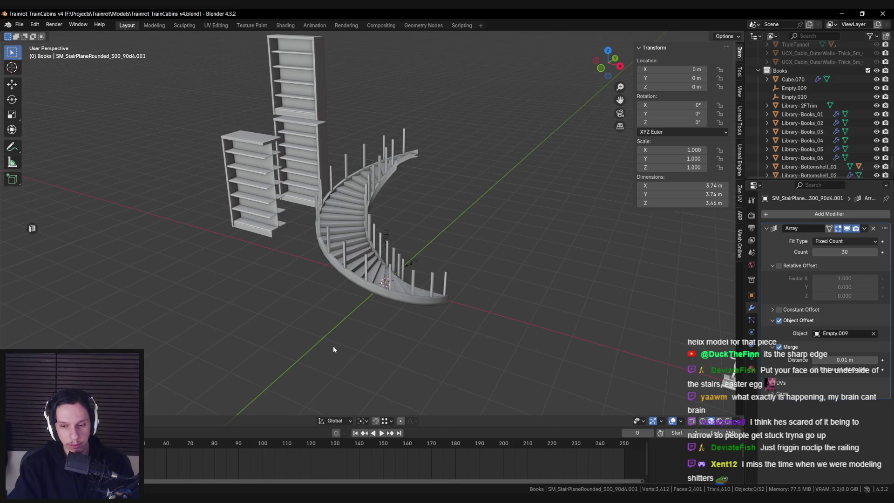
pyautogui.hotkey('alt', 'Tab')
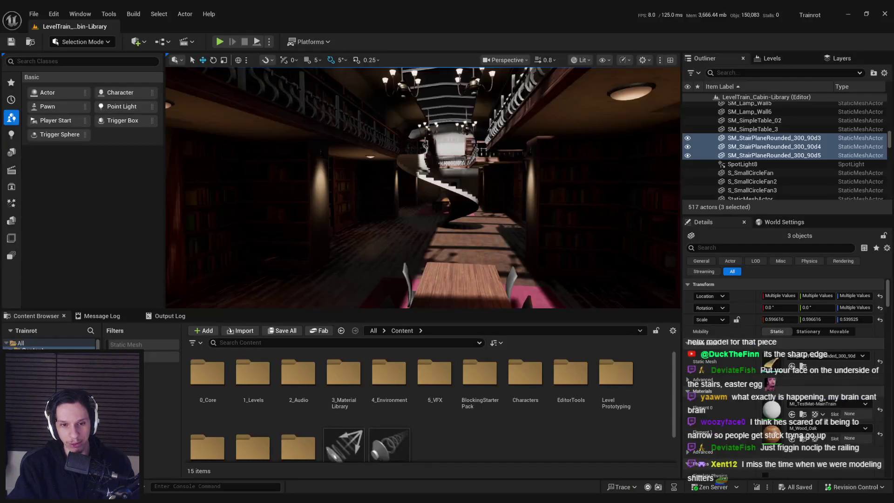
pyautogui.hotkey('alt', 'Tab')
pyautogui.scroll(2, 384, 301)
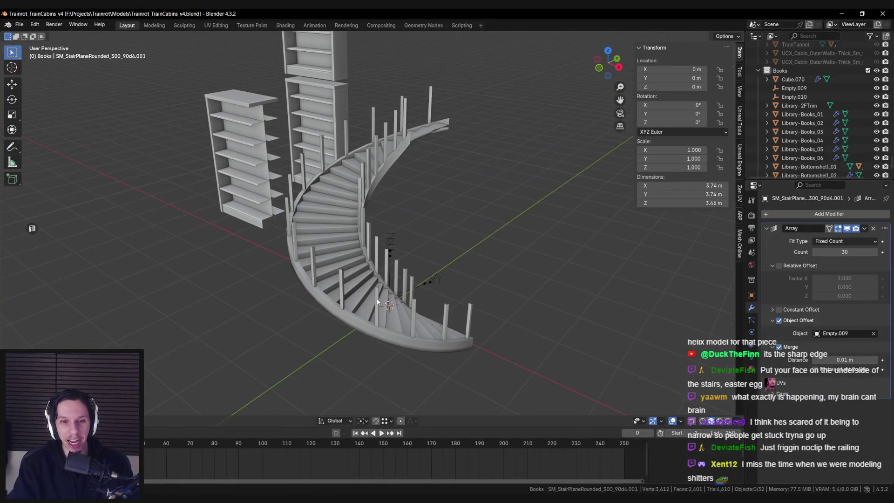
pyautogui.scroll(-3, 376, 298)
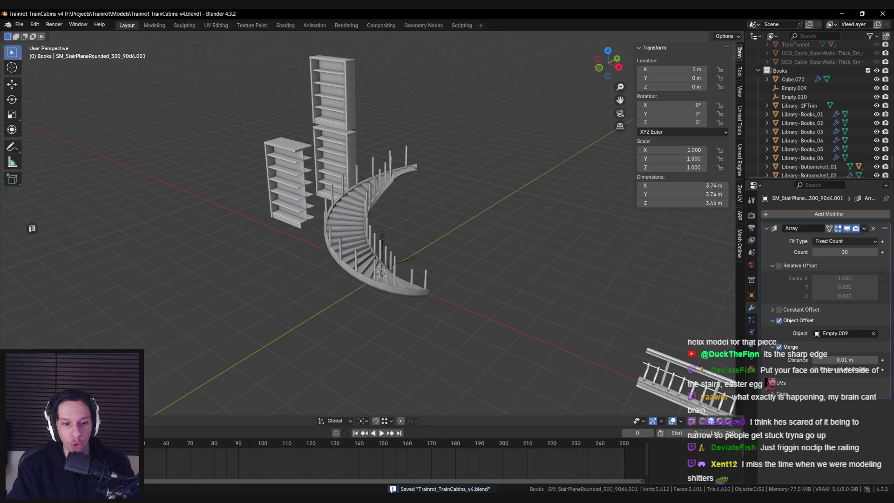
pyautogui.hotkey('alt', 'Tab')
pyautogui.hotkey('alt', 'Tab')
pyautogui.moveTo(406, 338); pyautogui.dragTo(513, 300, button='middle')
pyautogui.click(567, 274)
pyautogui.moveTo(566, 275)
pyautogui.mouseDown(button='middle')
pyautogui.moveTo(544, 309)
pyautogui.moveTo(500, 298)
pyautogui.mouseUp(button='middle')
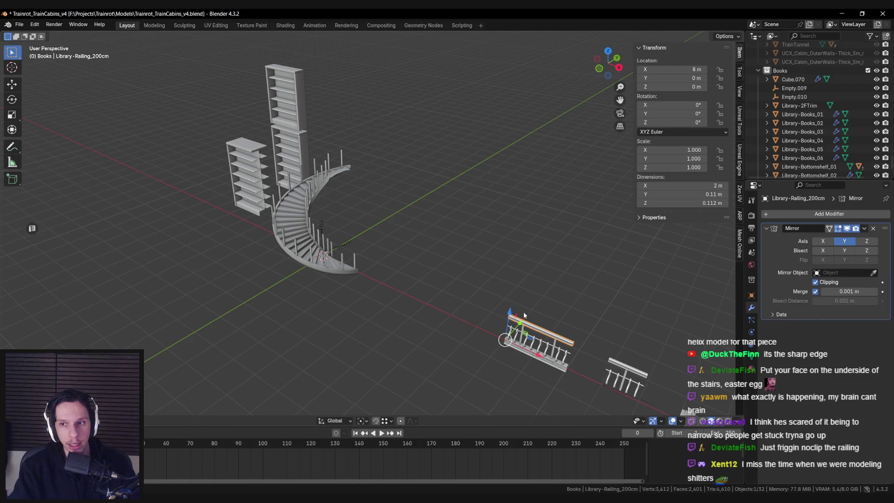
# Place a railing copy at the stair base, unparented with transform kept, rotated -90° around Z.
pyautogui.hotkey('shift', 'd')
pyautogui.keyDown('alt'); pyautogui.moveTo(532, 339); pyautogui.dragTo(503, 378, button='middle'); pyautogui.keyUp('alt')
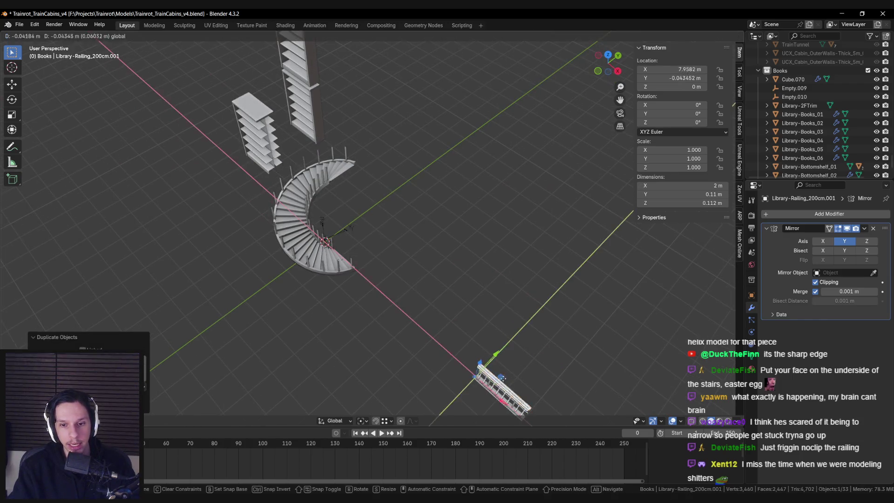
pyautogui.click(381, 276)
pyautogui.scroll(5, 430, 315)
pyautogui.hotkey('alt', 'p')
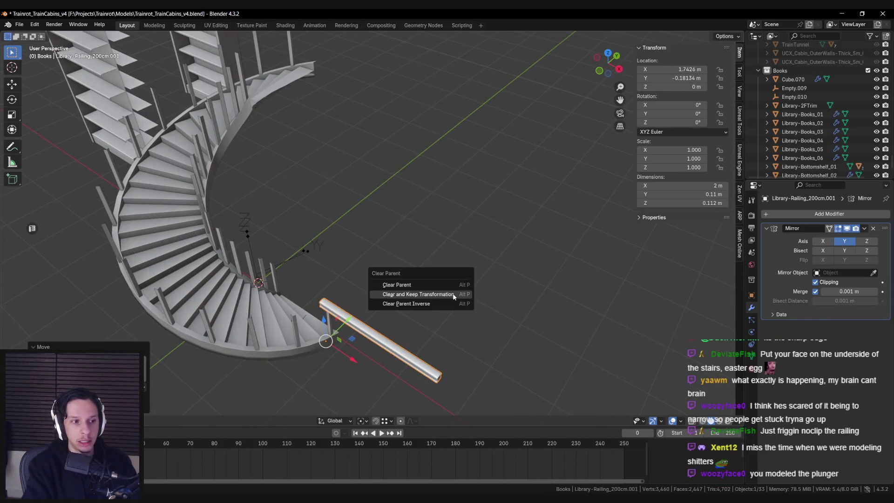
pyautogui.click(453, 294)
pyautogui.press('r')
pyautogui.press('z')
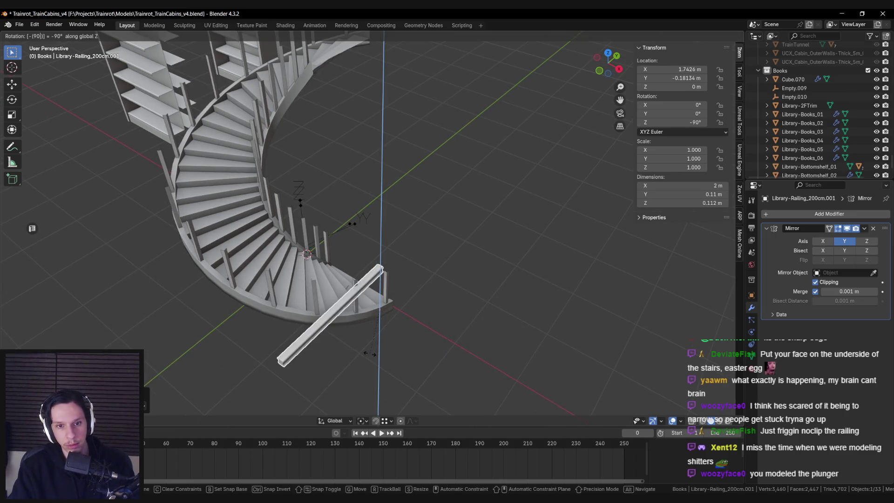
pyautogui.press('Return')
# Shorten the railing copy by deleting its top vertices in top wireframe view.
pyautogui.moveTo(372, 343); pyautogui.dragTo(359, 350, button='middle')
pyautogui.press('KP_7')
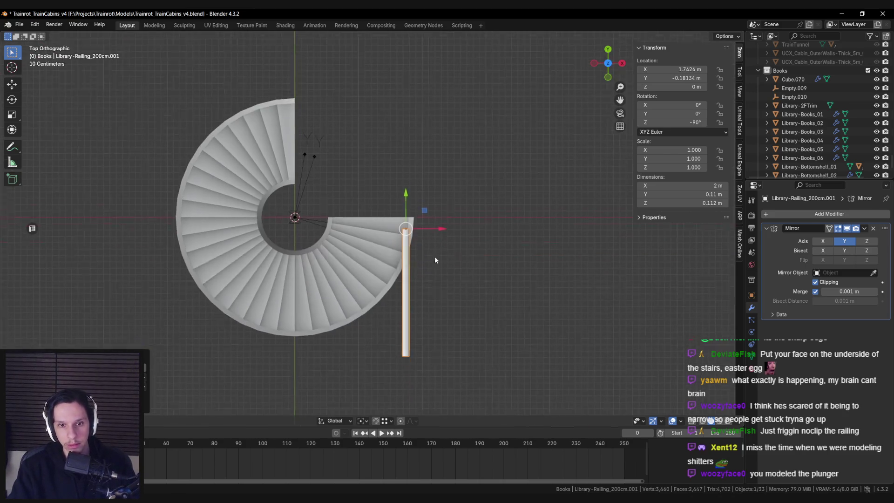
pyautogui.scroll(3, 434, 256)
pyautogui.press('Tab')
pyautogui.hotkey('alt', 'a')
pyautogui.hotkey('shift', 'z')
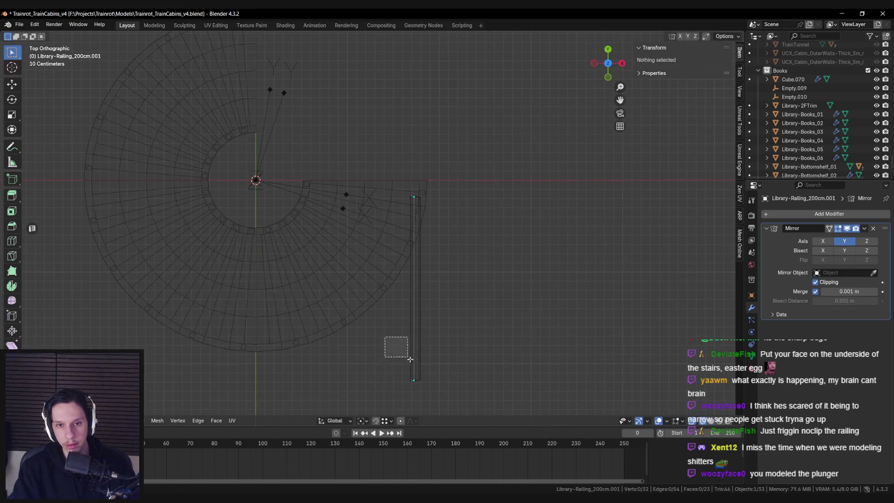
pyautogui.hotkey('shift', 'g')
pyautogui.click(462, 379)
pyautogui.moveTo(432, 213); pyautogui.dragTo(432, 214)
pyautogui.press('x')
pyautogui.click(405, 194)
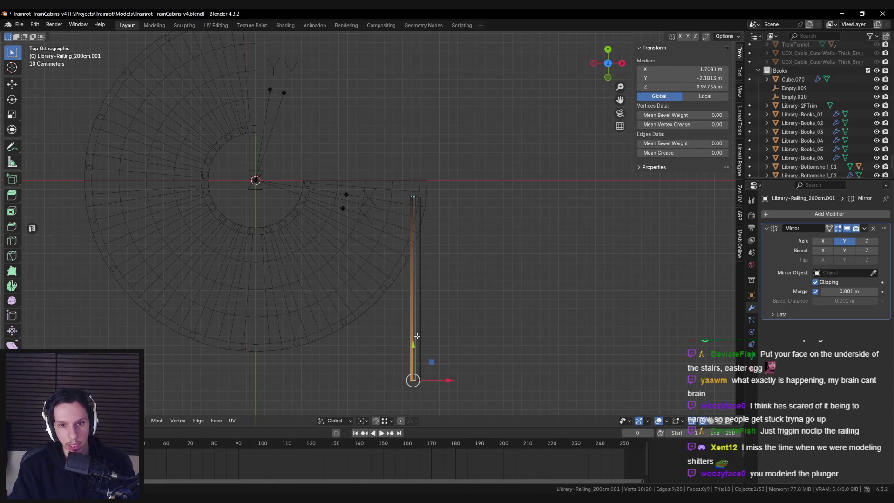
pyautogui.press('a')
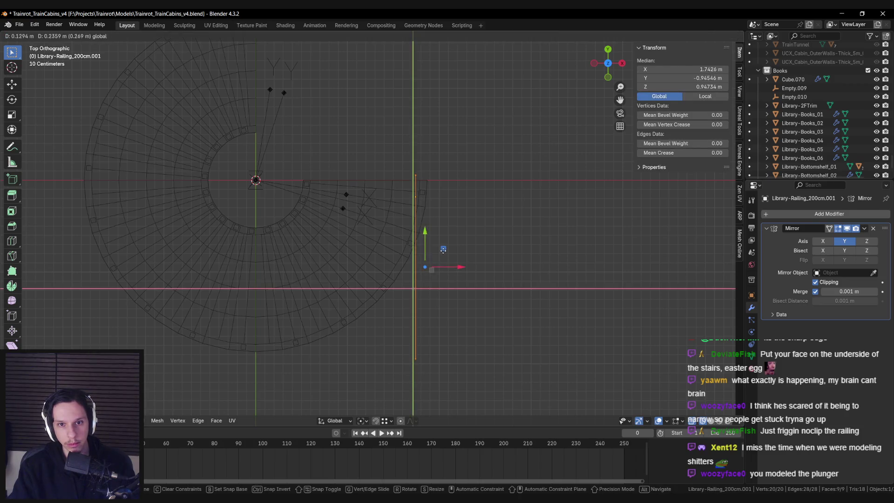
pyautogui.press('Tab')
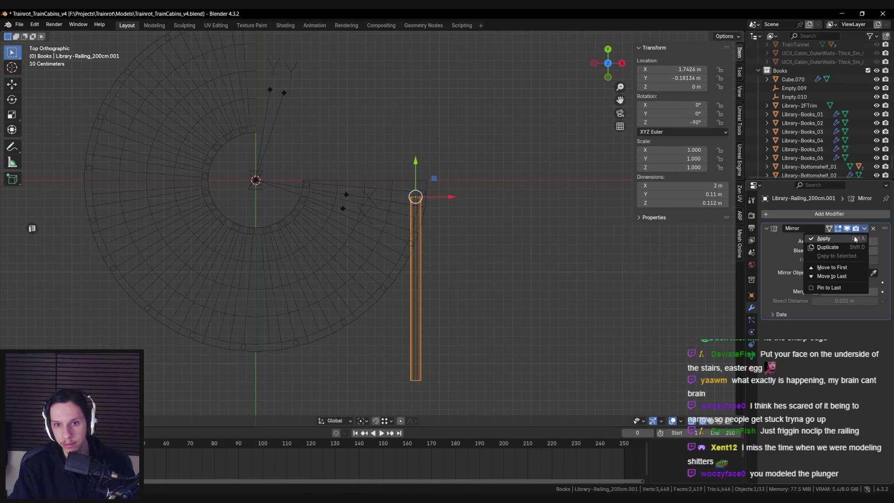
# Apply the railing copy's Mirror modifier.
pyautogui.click(855, 239)
pyautogui.press('Tab')
pyautogui.moveTo(447, 261); pyautogui.dragTo(484, 243, button='middle')
# Cancel the accidental move and view the railing from the top in see-through mode.
pyautogui.press('g')
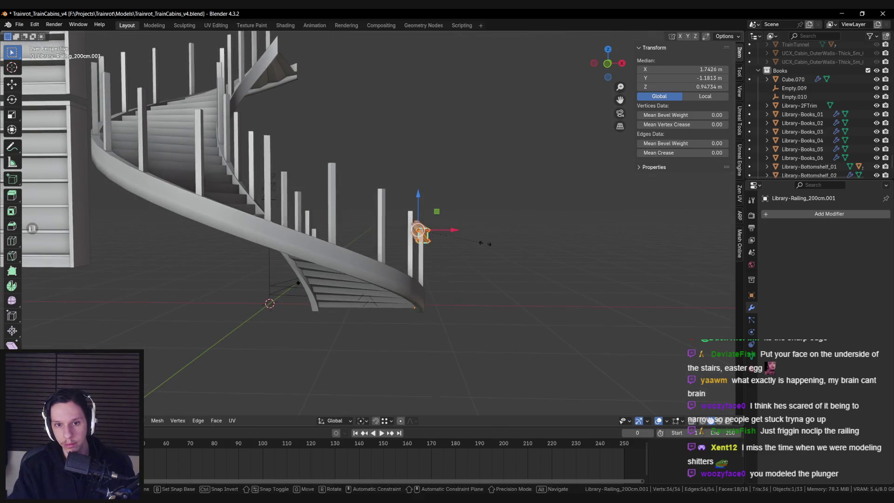
pyautogui.press('y')
pyautogui.press('x')
pyautogui.press('Escape')
pyautogui.press('KP_7')
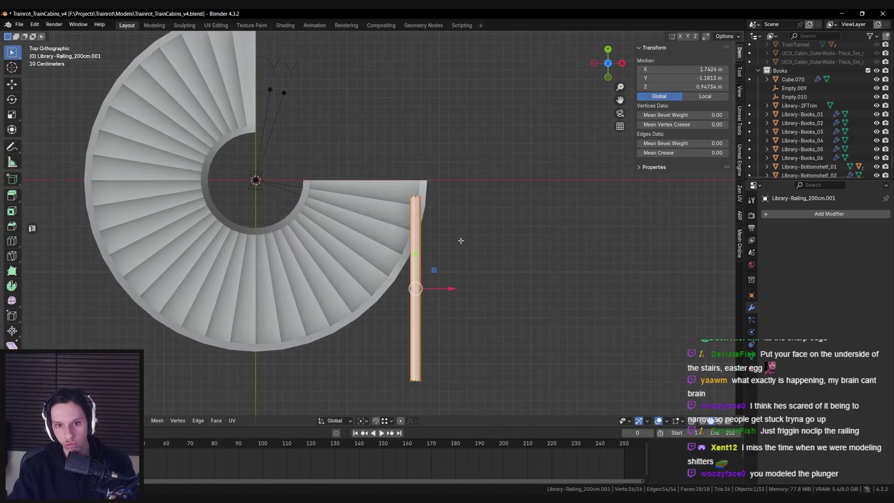
pyautogui.hotkey('shift', 'z')
pyautogui.moveTo(433, 269); pyautogui.dragTo(436, 254)
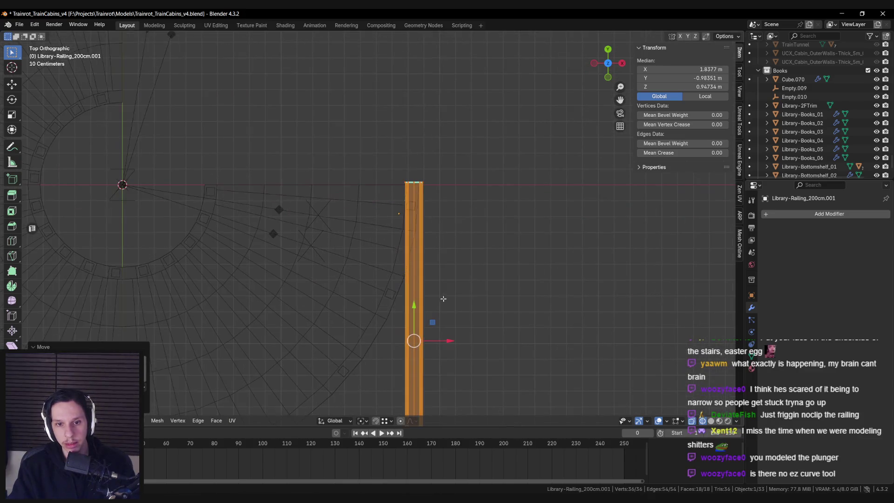
pyautogui.moveTo(445, 337)
pyautogui.mouseDown()
pyautogui.moveTo(405, 336)
pyautogui.moveTo(441, 336)
pyautogui.mouseUp()
pyautogui.scroll(2, 453, 304)
pyautogui.scroll(-2, 456, 359)
# Shorten the railing piece by moving its lower-end vertices along Y.
pyautogui.moveTo(335, 345); pyautogui.dragTo(410, 377)
pyautogui.press('g')
pyautogui.press('y')
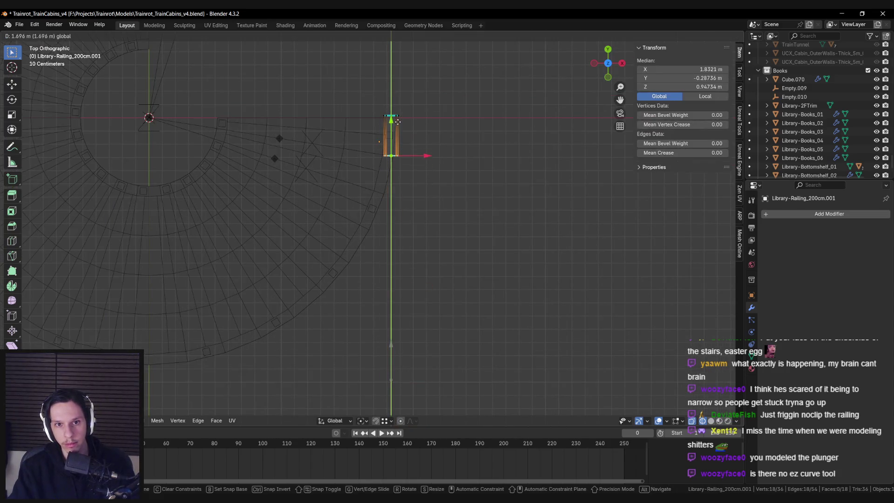
pyautogui.click(398, 121)
pyautogui.hotkey('shift', 'z')
pyautogui.scroll(3, 394, 193)
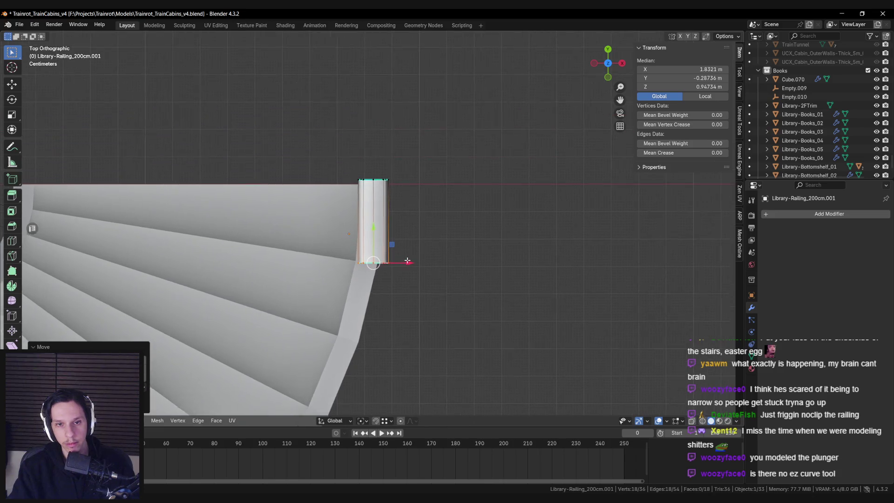
pyautogui.hotkey('shift', 'z')
pyautogui.press('a')
pyautogui.scroll(2, 379, 223)
pyautogui.hotkey('alt', 'a')
pyautogui.moveTo(319, 124); pyautogui.dragTo(469, 330)
pyautogui.press('g')
pyautogui.press('x')
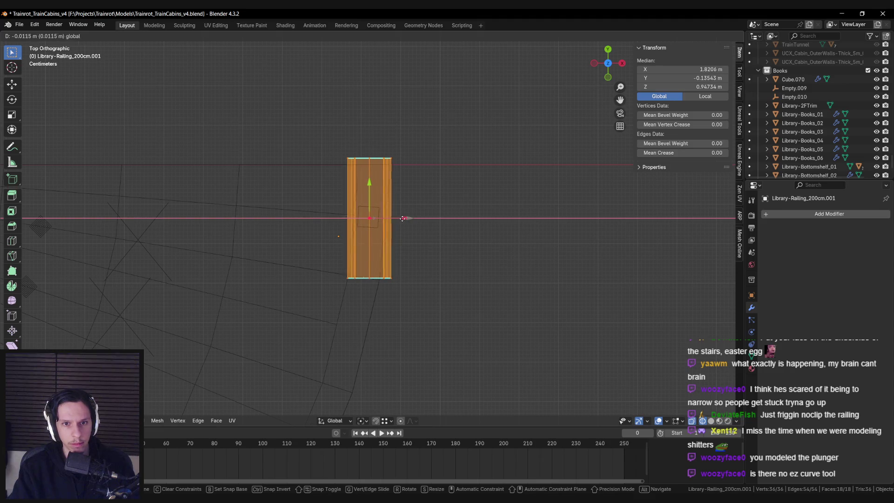
pyautogui.press('Escape')
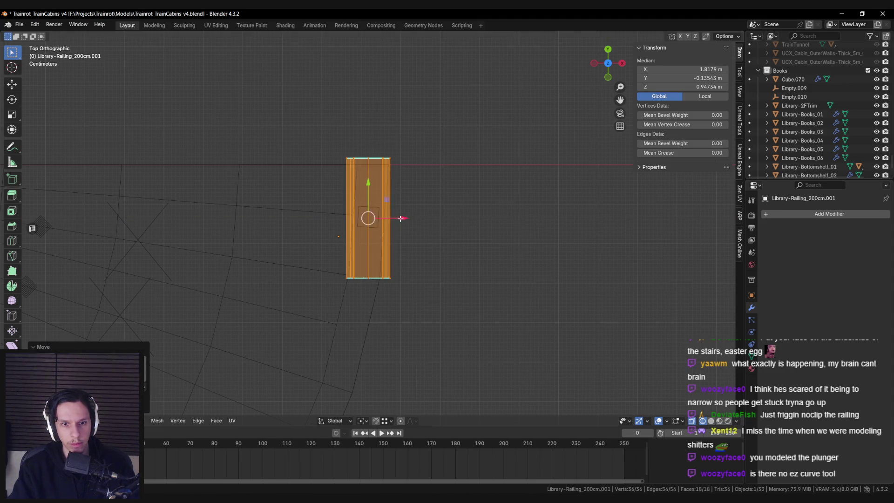
# Angle the railing's bottom edge about -11.5° around Z and shift it slightly.
pyautogui.hotkey('alt', 'z')
pyautogui.scroll(2, 373, 231)
pyautogui.hotkey('alt', 'a')
pyautogui.moveTo(326, 314); pyautogui.dragTo(409, 287)
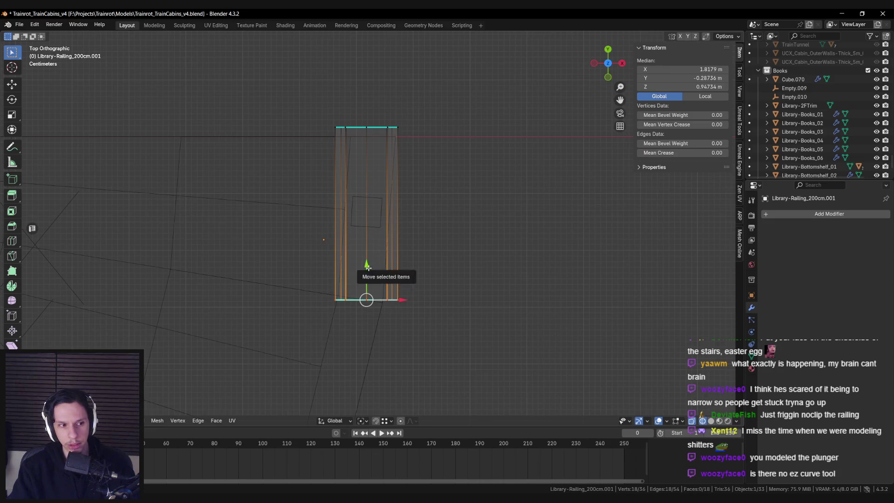
pyautogui.press('x')
pyautogui.press('z')
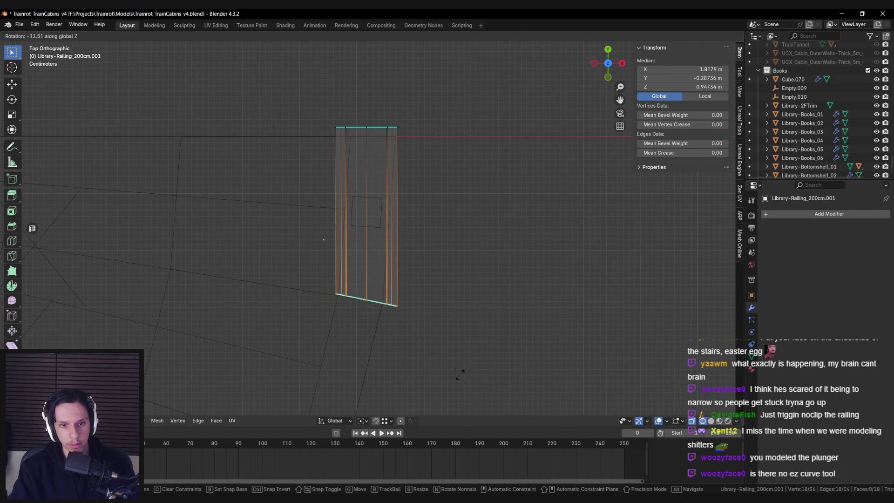
pyautogui.click(454, 377)
pyautogui.scroll(2, 366, 298)
pyautogui.press('g')
pyautogui.hotkey('shift', 'z')
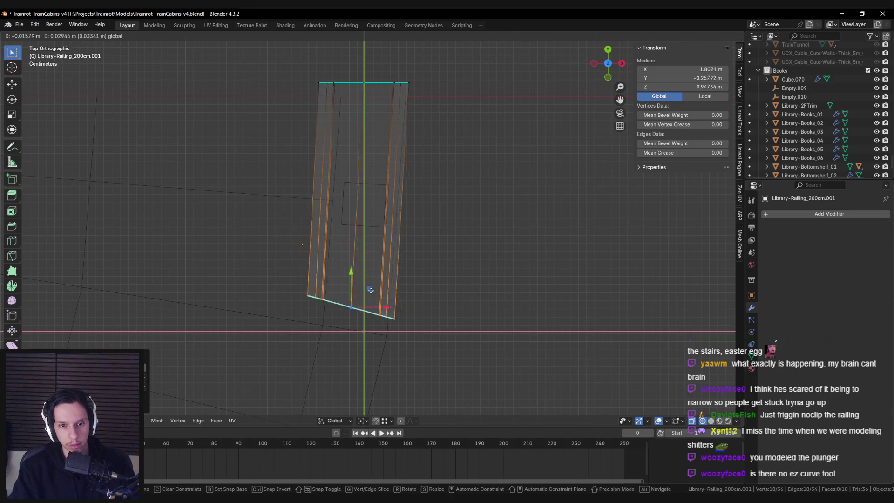
pyautogui.click(376, 311)
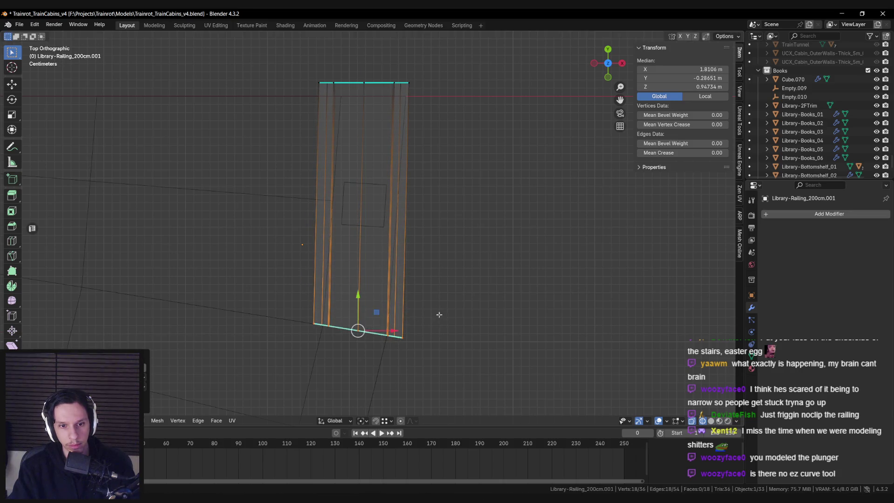
# Readjust the position of the railing's angled bottom edge.
pyautogui.hotkey('alt', 'z')
pyautogui.hotkey('alt', 'z')
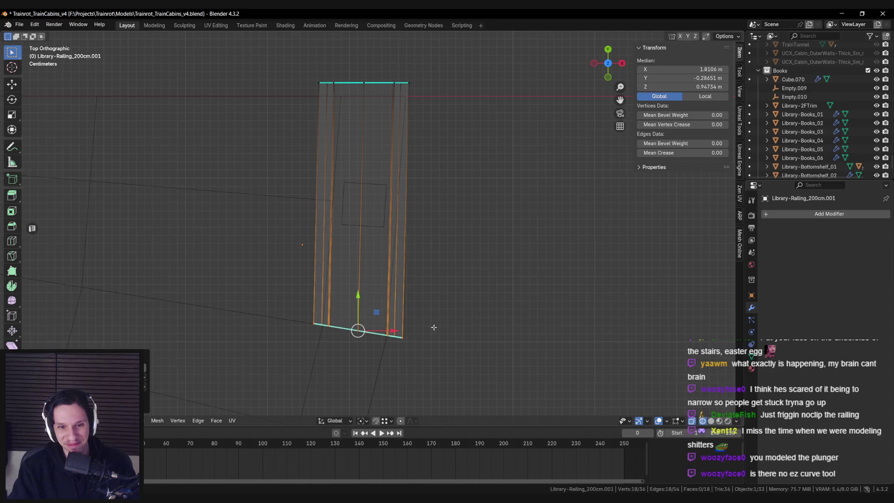
pyautogui.scroll(6, 407, 327)
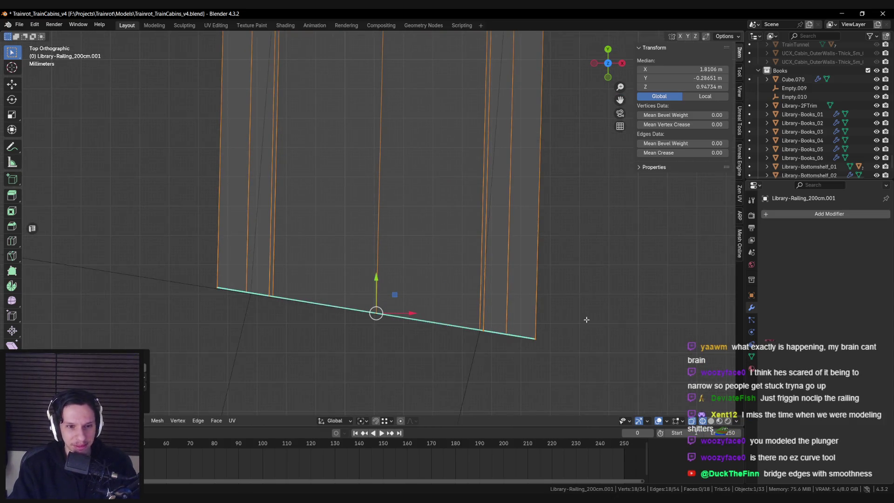
pyautogui.press('r')
pyautogui.press('z')
pyautogui.press('g')
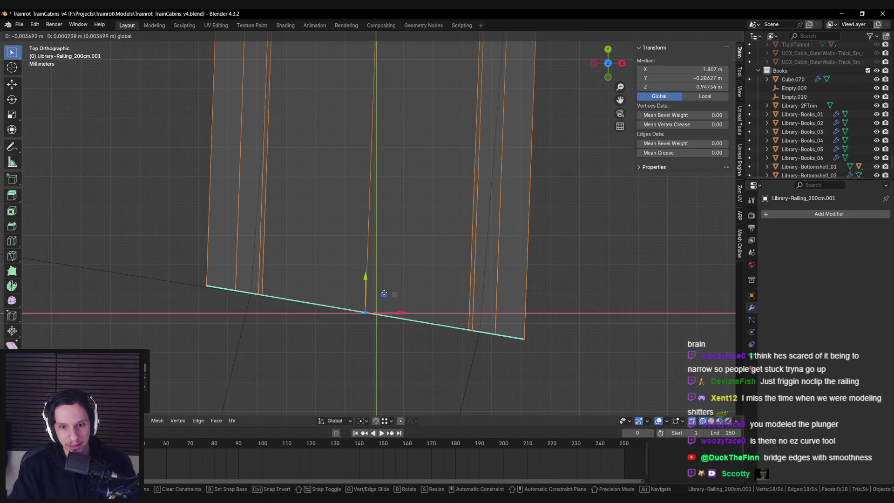
pyautogui.click(383, 293)
# Move the railing's top-end vertices along Y so they sit on the X axis.
pyautogui.keyDown('shift'); pyautogui.moveTo(365, 309); pyautogui.dragTo(373, 363, button='middle'); pyautogui.keyUp('shift')
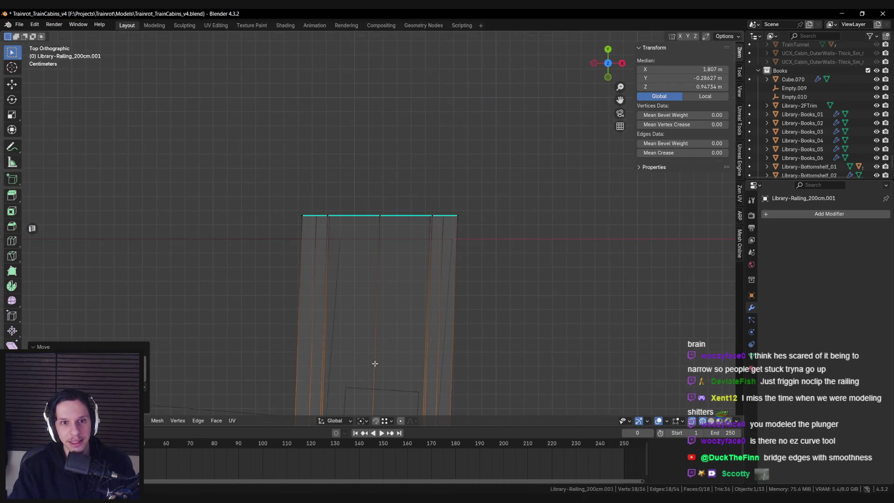
pyautogui.hotkey('alt', 'a')
pyautogui.moveTo(186, 159)
pyautogui.mouseDown()
pyautogui.moveTo(291, 191)
pyautogui.moveTo(512, 219)
pyautogui.mouseUp()
pyautogui.hotkey('alt', 'z')
pyautogui.press('g')
pyautogui.press('y')
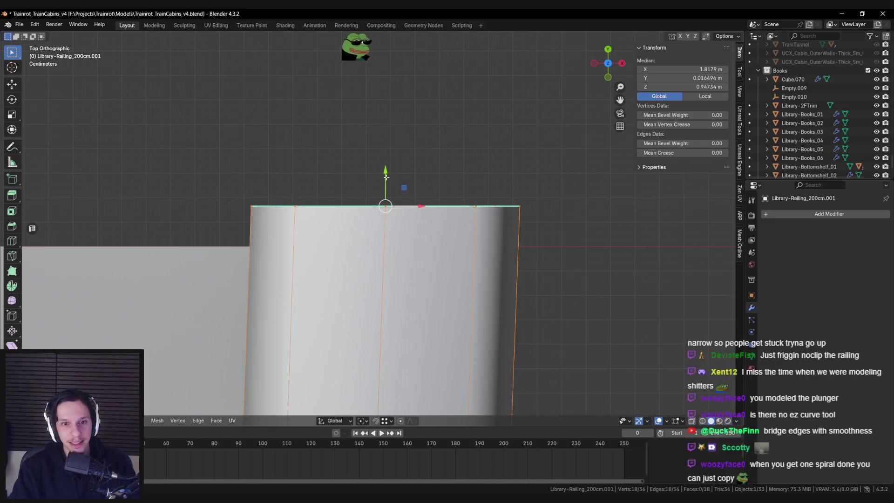
pyautogui.click(409, 260)
pyautogui.press('g')
pyautogui.press('y')
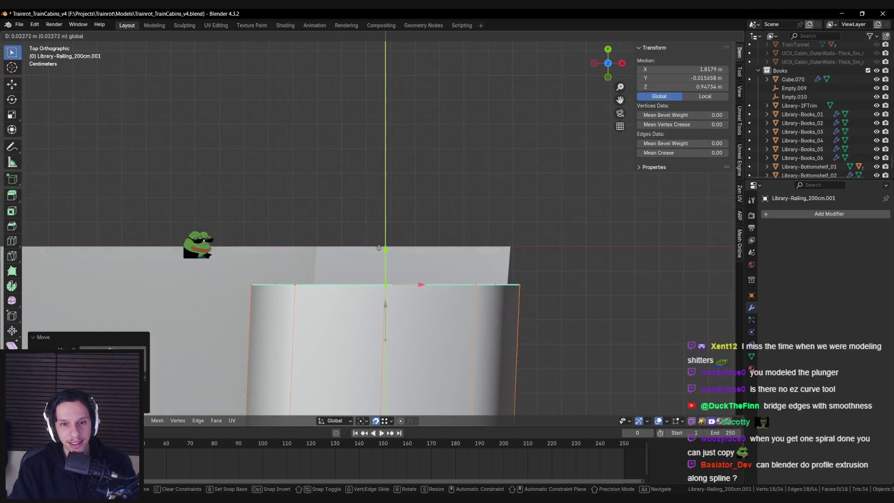
pyautogui.click(420, 247)
pyautogui.hotkey('alt', 'z')
pyautogui.moveTo(417, 248); pyautogui.dragTo(446, 247)
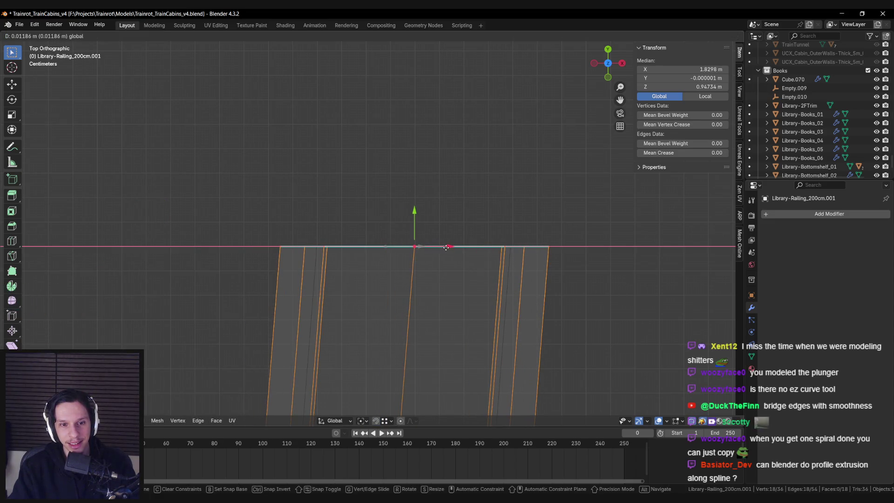
# Inspect the shortened 0.295 m railing stub in perspective and exit Edit Mode.
pyautogui.moveTo(445, 247); pyautogui.dragTo(446, 247)
pyautogui.moveTo(446, 247)
pyautogui.mouseDown(button='middle')
pyautogui.moveTo(422, 205)
pyautogui.moveTo(351, 201)
pyautogui.moveTo(376, 286)
pyautogui.mouseUp(button='middle')
pyautogui.hotkey('alt', 'z')
pyautogui.press('Tab')
pyautogui.scroll(-5, 421, 201)
# Raise the railing end loop of SM_StairPlaneRounded about 0.09 m along Z.
pyautogui.click(376, 291)
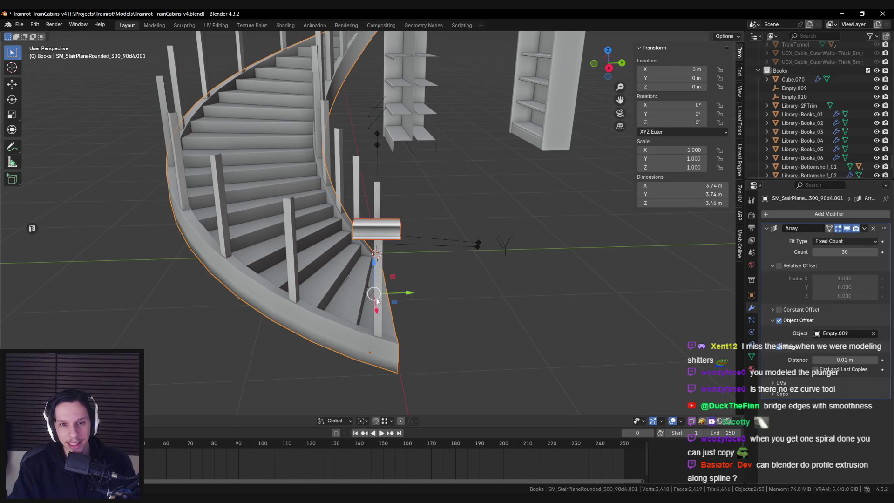
pyautogui.press('Tab')
pyautogui.moveTo(377, 295); pyautogui.dragTo(350, 226, button='middle')
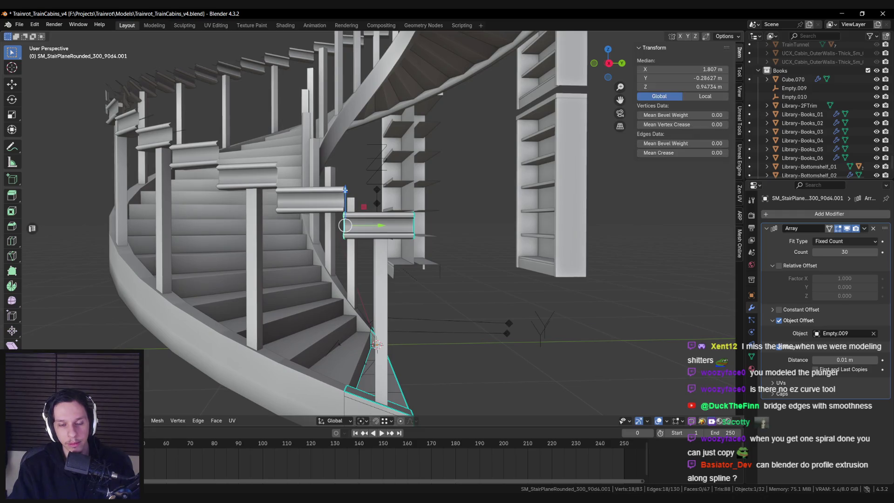
pyautogui.keyDown('alt'); pyautogui.click(414, 228); pyautogui.keyUp('alt')
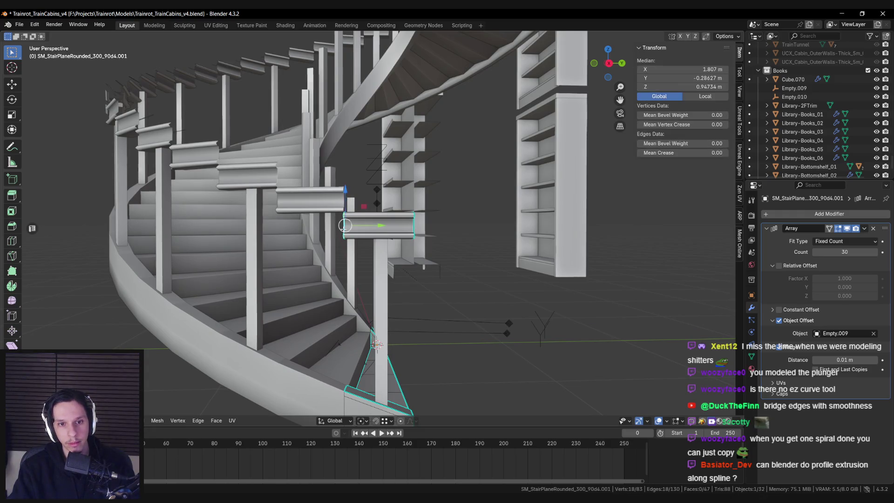
pyautogui.press('g')
pyautogui.press('z')
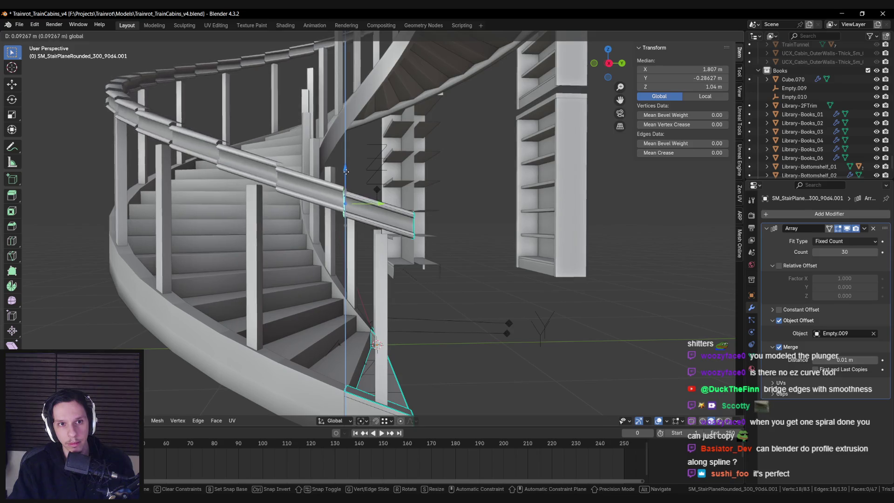
pyautogui.click(346, 167)
# Select the rail piece's end vertices and frame them in view.
pyautogui.hotkey('alt', 'a')
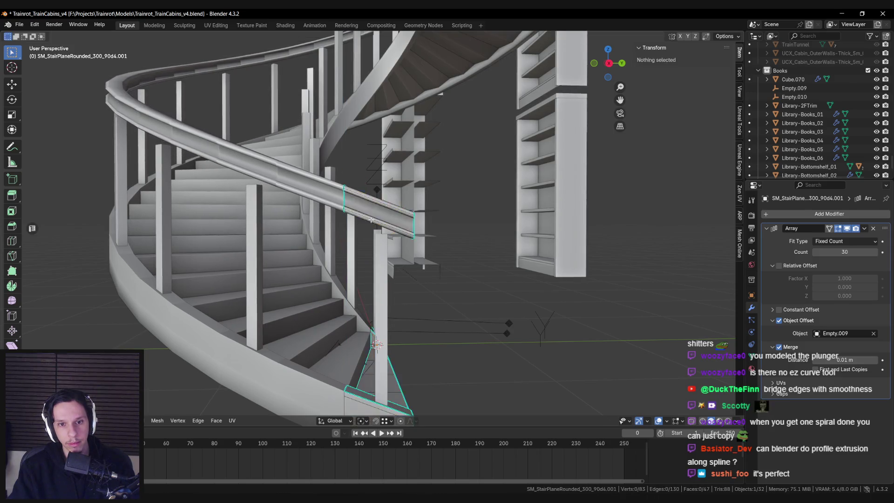
pyautogui.hotkey('shift', 'z')
pyautogui.moveTo(320, 164); pyautogui.dragTo(421, 244)
pyautogui.press('KP_Decimal')
pyautogui.hotkey('shift', 'z')
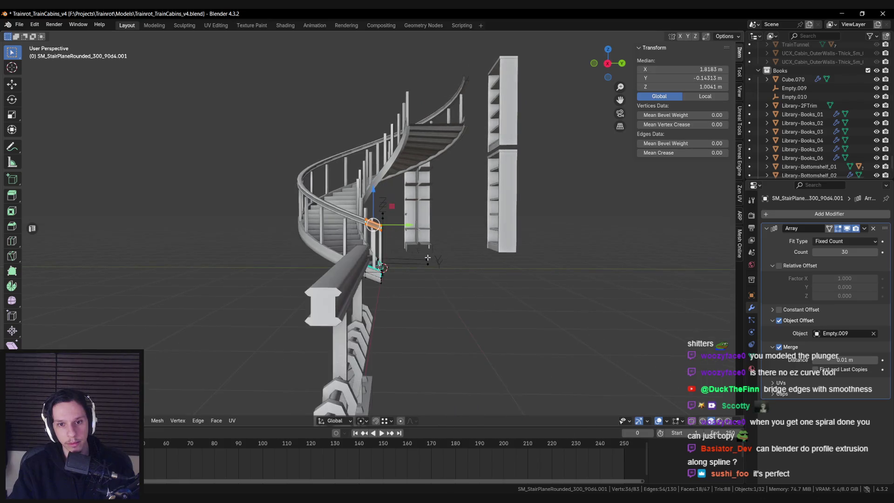
# From the Right Orthographic view, move the rail end vertically to a new height.
pyautogui.press('KP_3')
pyautogui.hotkey('shift', 'z')
pyautogui.scroll(5, 427, 257)
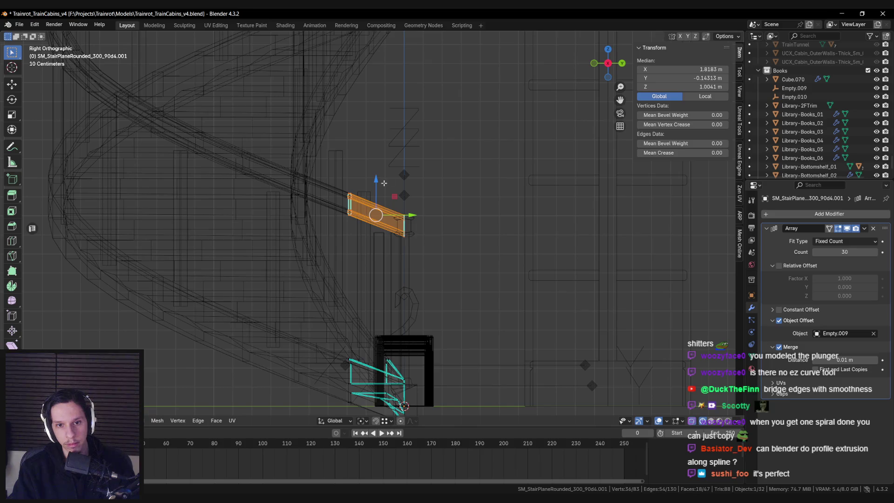
pyautogui.hotkey('shift', 'z')
pyautogui.press('g')
pyautogui.press('z')
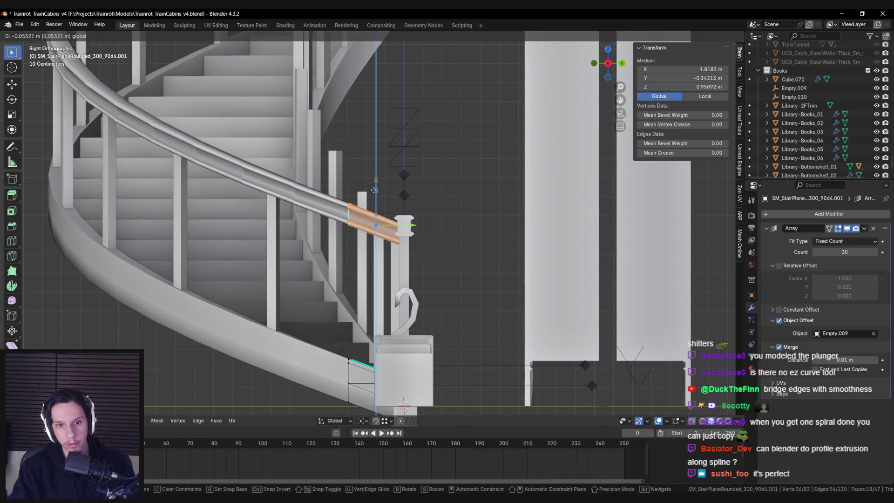
pyautogui.click(373, 191)
# Reselect the rail's end vertices and adjust their height along Z.
pyautogui.hotkey('alt', 'a')
pyautogui.hotkey('shift', 'z')
pyautogui.moveTo(409, 247); pyautogui.dragTo(409, 246)
pyautogui.hotkey('shift', 'z')
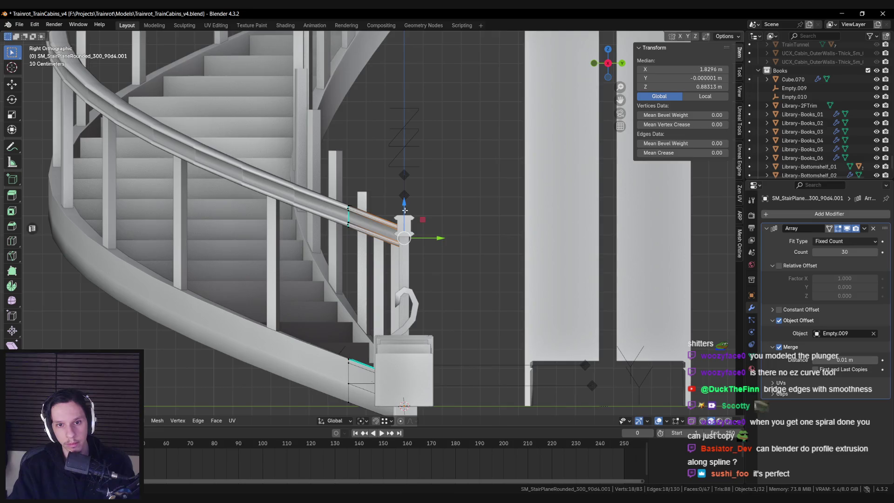
pyautogui.press('g')
pyautogui.press('z')
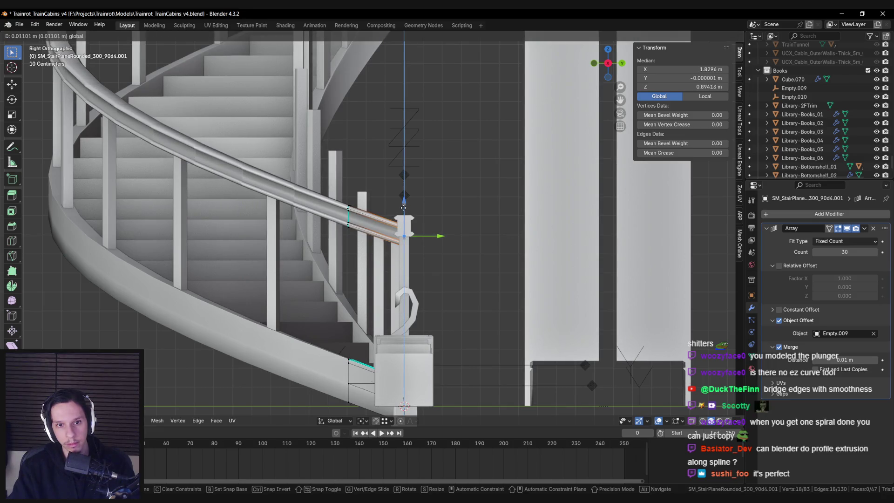
pyautogui.click(403, 207)
pyautogui.moveTo(403, 208)
pyautogui.mouseDown(button='middle')
pyautogui.moveTo(373, 219)
pyautogui.moveTo(392, 219)
pyautogui.moveTo(380, 242)
pyautogui.mouseUp(button='middle')
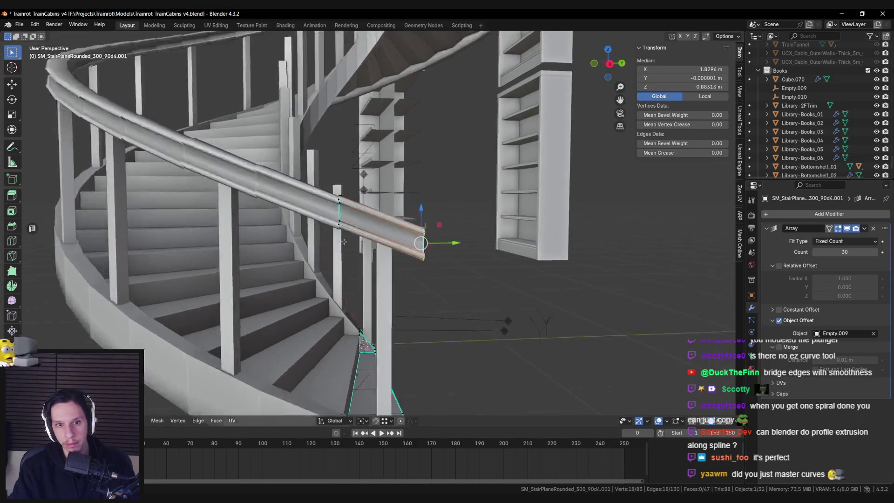
pyautogui.hotkey('shift', 'z')
# Move the rail end edges vertically to about 0.88 m height in side view.
pyautogui.hotkey('shift', 'z')
pyautogui.scroll(3, 379, 261)
pyautogui.press('KP_3')
pyautogui.hotkey('shift', 'z')
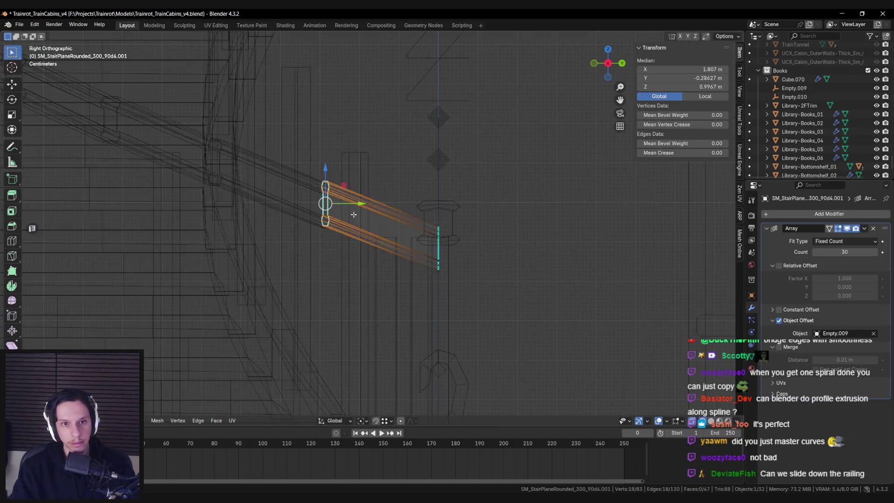
pyautogui.hotkey('shift', 'z')
pyautogui.scroll(3, 294, 162)
pyautogui.press('g')
pyautogui.press('z')
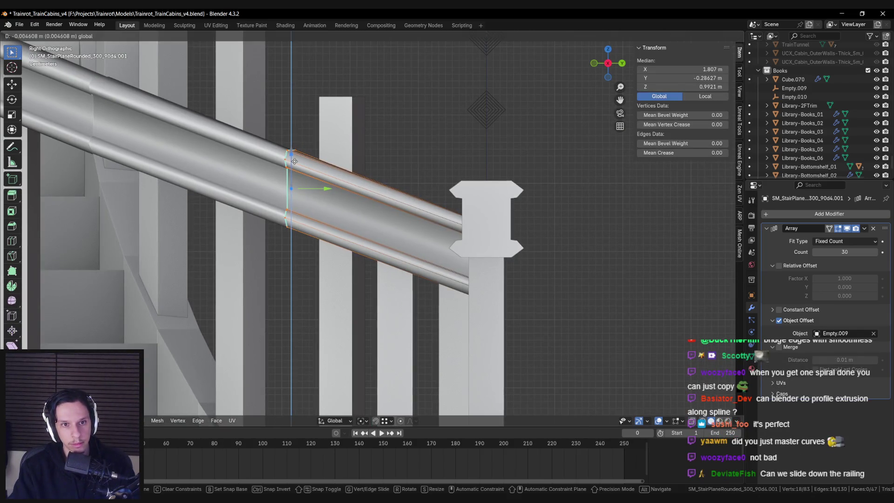
pyautogui.click(294, 161)
# Enable Merge in the Array modifier and exit Edit Mode.
pyautogui.click(779, 347)
pyautogui.moveTo(354, 223); pyautogui.dragTo(334, 226, button='middle')
pyautogui.rightClick(349, 226)
pyautogui.click(335, 226)
pyautogui.moveTo(470, 266)
pyautogui.mouseDown(button='middle')
pyautogui.moveTo(308, 233)
pyautogui.moveTo(391, 261)
pyautogui.moveTo(362, 273)
pyautogui.moveTo(343, 267)
pyautogui.moveTo(394, 309)
pyautogui.moveTo(390, 326)
pyautogui.moveTo(371, 282)
pyautogui.moveTo(381, 270)
pyautogui.mouseUp(button='middle')
pyautogui.rightClick(458, 264)
pyautogui.rightClick(401, 250)
pyautogui.press('Escape')
pyautogui.press('Tab')
pyautogui.click(308, 233)
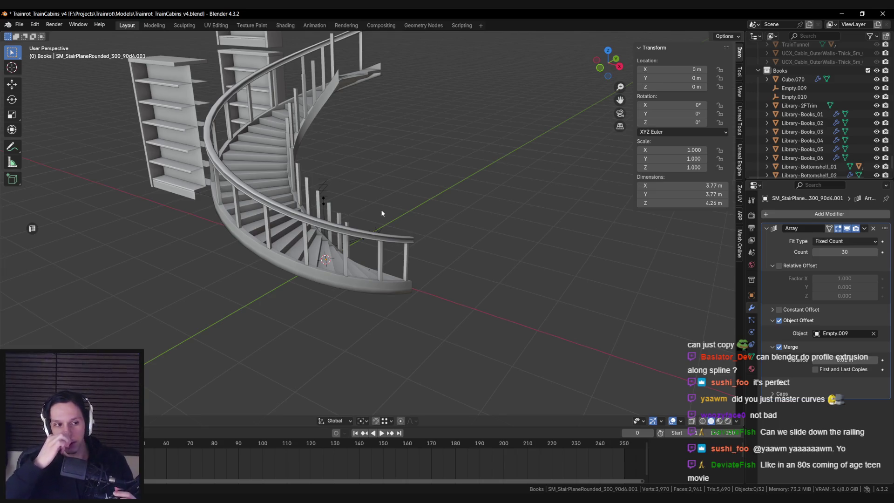
pyautogui.moveTo(405, 221)
pyautogui.mouseDown(button='middle')
pyautogui.moveTo(355, 191)
pyautogui.moveTo(351, 268)
pyautogui.moveTo(361, 260)
pyautogui.moveTo(396, 309)
pyautogui.moveTo(410, 266)
pyautogui.moveTo(342, 295)
pyautogui.moveTo(380, 285)
pyautogui.moveTo(382, 301)
pyautogui.moveTo(415, 274)
pyautogui.moveTo(457, 302)
pyautogui.moveTo(479, 300)
pyautogui.moveTo(425, 265)
pyautogui.moveTo(304, 264)
pyautogui.moveTo(406, 260)
pyautogui.moveTo(312, 254)
pyautogui.moveTo(334, 259)
pyautogui.moveTo(338, 270)
pyautogui.mouseUp(button='middle')
pyautogui.scroll(-5, 372, 267)
pyautogui.scroll(3, 346, 284)
pyautogui.scroll(-3, 349, 283)
pyautogui.scroll(-5, 380, 302)
pyautogui.scroll(5, 378, 302)
pyautogui.scroll(3, 312, 254)
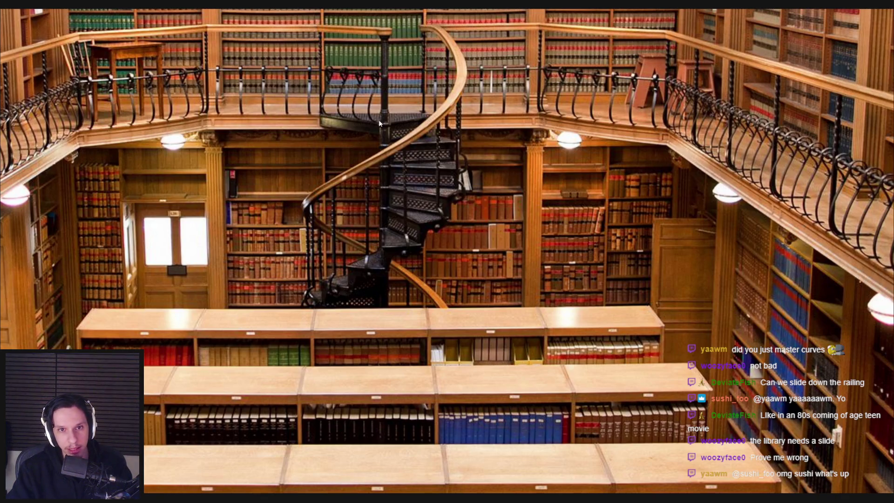
pyautogui.hotkey('alt', 'Tab')
# Delete one railing post's faces from the railing mesh.
pyautogui.moveTo(384, 186); pyautogui.dragTo(389, 301, button='middle')
pyautogui.click(390, 302)
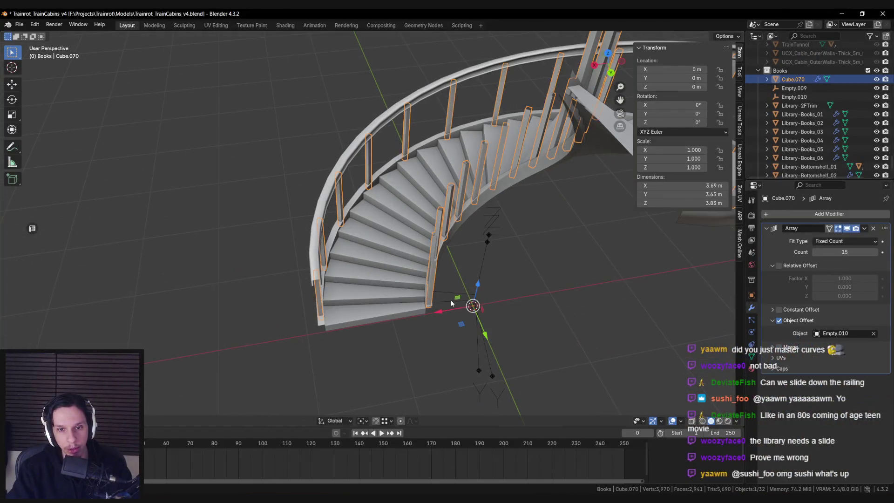
pyautogui.press('Tab')
pyautogui.press('l')
pyautogui.press('x')
pyautogui.click(379, 272)
# Scale the step's inner-end vertices horizontally in to the staircase's central axis.
pyautogui.moveTo(379, 271); pyautogui.dragTo(387, 270, button='middle')
pyautogui.press('KP_7')
pyautogui.press('a')
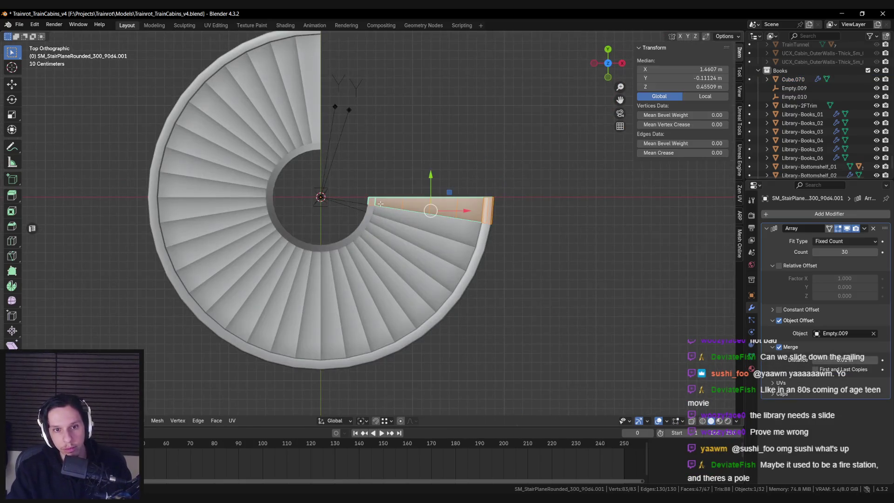
pyautogui.scroll(2, 379, 202)
pyautogui.hotkey('shift', 'z')
pyautogui.hotkey('alt', 'a')
pyautogui.moveTo(346, 170); pyautogui.dragTo(383, 212)
pyautogui.hotkey('shift', 'z')
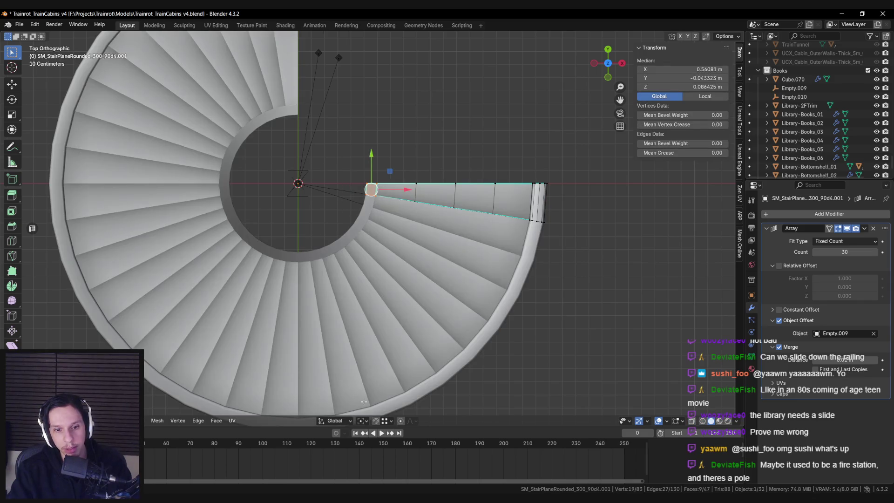
pyautogui.press('s')
pyautogui.hotkey('shift', 'z')
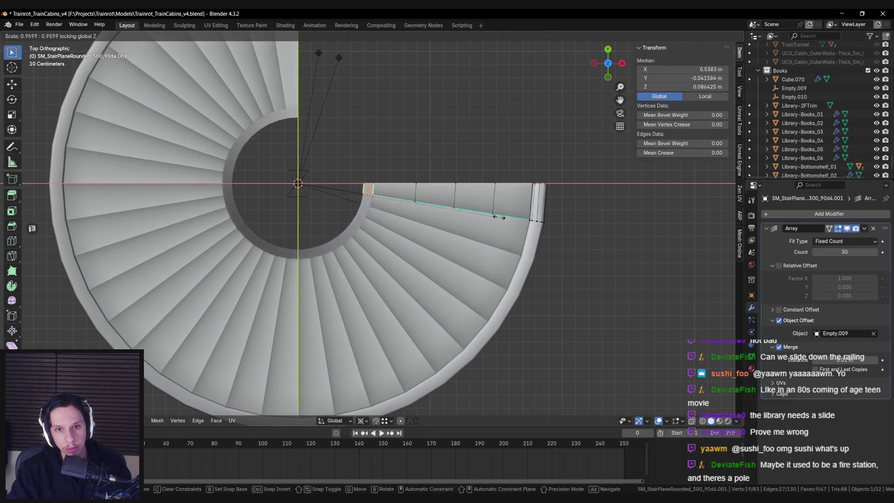
pyautogui.click(330, 184)
# Inspect the closed-in spiral steps from a near-top perspective view.
pyautogui.press('Tab')
pyautogui.moveTo(330, 184)
pyautogui.mouseDown(button='middle')
pyautogui.moveTo(416, 239)
pyautogui.moveTo(457, 214)
pyautogui.moveTo(498, 219)
pyautogui.moveTo(535, 240)
pyautogui.moveTo(508, 260)
pyautogui.moveTo(385, 236)
pyautogui.moveTo(386, 275)
pyautogui.moveTo(378, 241)
pyautogui.mouseUp(button='middle')
pyautogui.scroll(6, 386, 275)
pyautogui.press('Tab')
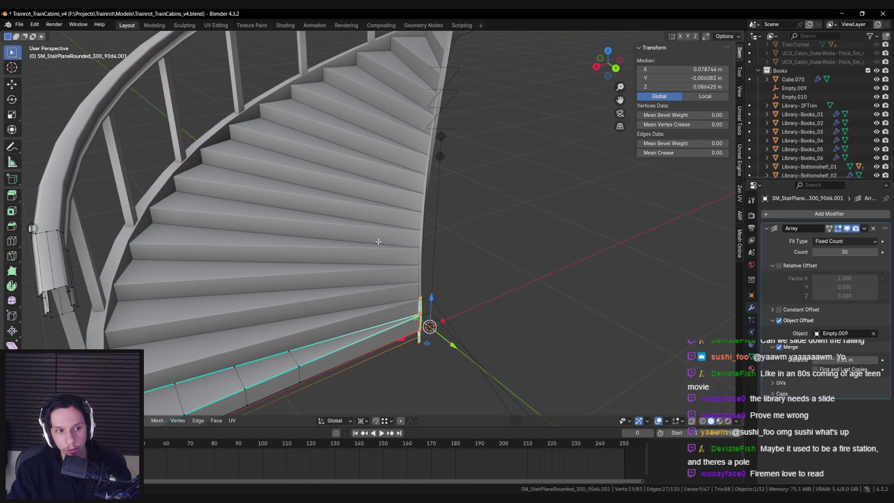
pyautogui.press('Tab')
pyautogui.scroll(-6, 378, 241)
pyautogui.moveTo(378, 241)
pyautogui.mouseDown(button='middle')
pyautogui.moveTo(422, 286)
pyautogui.moveTo(520, 320)
pyautogui.moveTo(552, 317)
pyautogui.moveTo(514, 301)
pyautogui.mouseUp(button='middle')
pyautogui.scroll(-4, 552, 317)
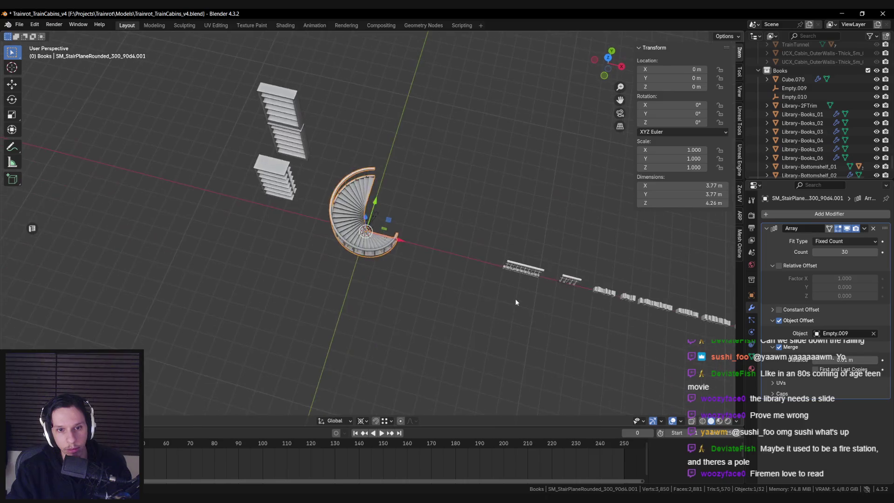
# In Edit Mode, delete the pinched inner faces of the stair step mesh.
pyautogui.press('Tab')
pyautogui.scroll(6, 511, 300)
pyautogui.press('x')
pyautogui.click(504, 315)
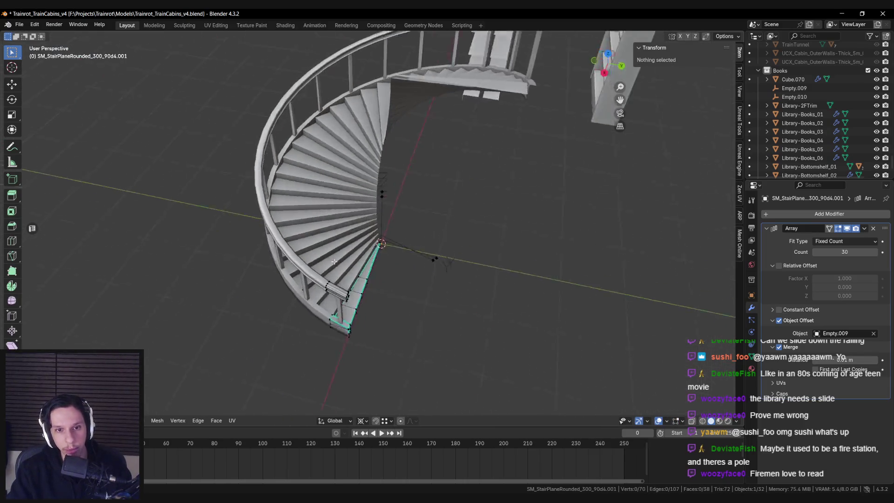
# From top view in wireframe, scale the inner vertices horizontally to open a round central gap.
pyautogui.press('KP_7')
pyautogui.hotkey('shift', 'z')
pyautogui.scroll(3, 333, 260)
pyautogui.press('a')
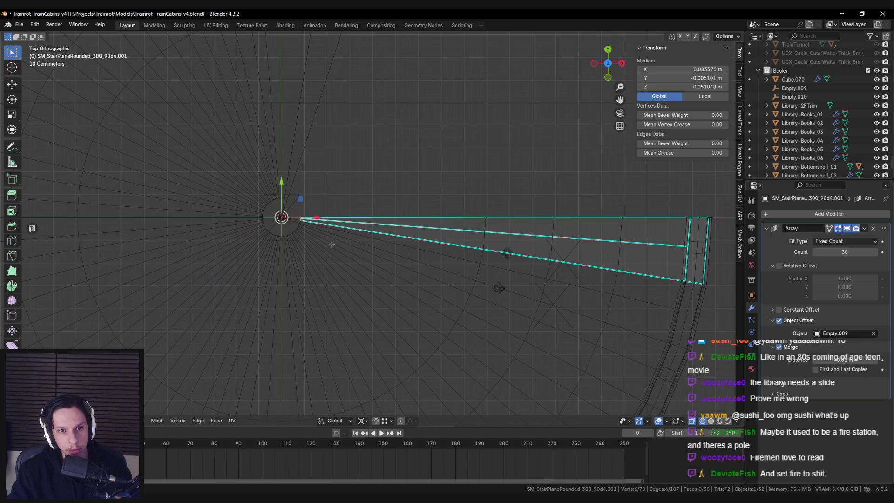
pyautogui.press('s')
pyautogui.click(380, 257)
pyautogui.press('Tab')
pyautogui.hotkey('shift', 'z')
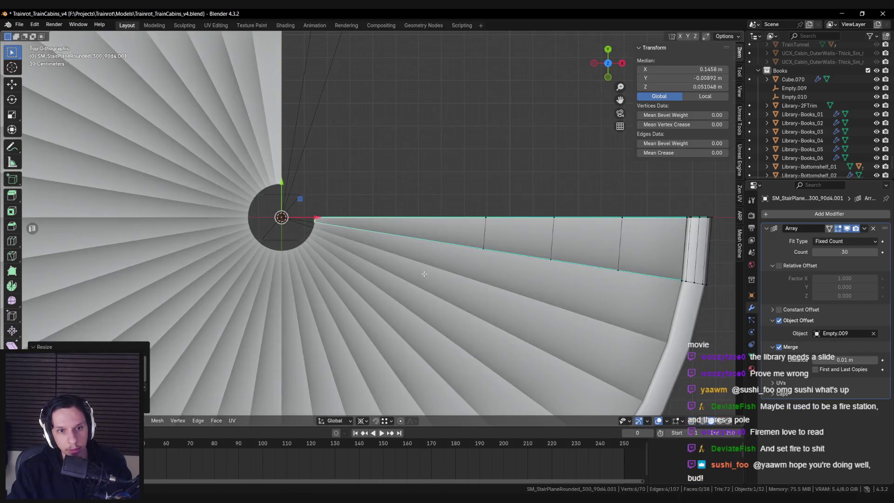
# Orbit and zoom around to inspect the staircase with its widened central opening.
pyautogui.scroll(-4, 380, 257)
pyautogui.scroll(3, 392, 222)
pyautogui.moveTo(380, 257)
pyautogui.mouseDown(button='middle')
pyautogui.moveTo(392, 222)
pyautogui.moveTo(333, 197)
pyautogui.moveTo(395, 215)
pyautogui.moveTo(398, 258)
pyautogui.moveTo(409, 269)
pyautogui.moveTo(289, 195)
pyautogui.moveTo(314, 255)
pyautogui.moveTo(402, 275)
pyautogui.moveTo(352, 302)
pyautogui.mouseUp(button='middle')
pyautogui.scroll(-3, 391, 222)
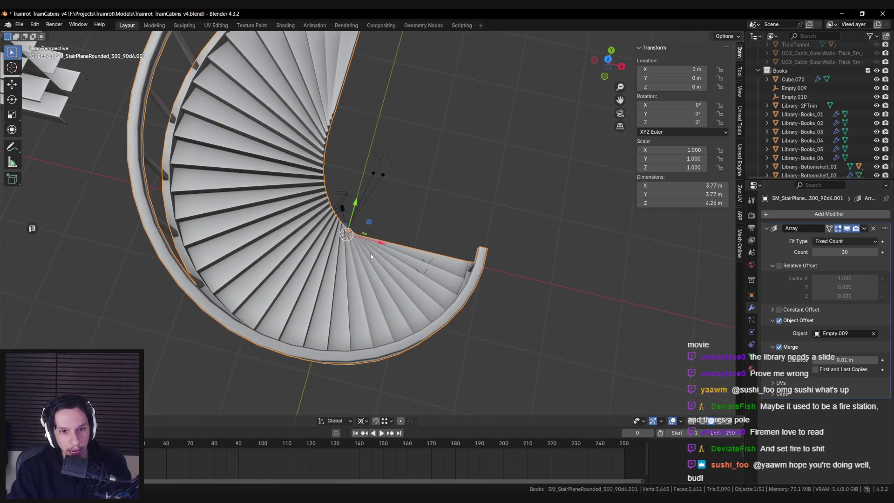
pyautogui.scroll(4, 370, 255)
pyautogui.scroll(-5, 377, 264)
pyautogui.moveTo(377, 263)
pyautogui.mouseDown(button='middle')
pyautogui.moveTo(315, 252)
pyautogui.moveTo(423, 278)
pyautogui.mouseUp(button='middle')
pyautogui.scroll(3, 314, 248)
pyautogui.scroll(-2, 333, 254)
# Cancel a trial rescale of the inner vertices and save Trainrot_TrainCabins_v4.blend.
pyautogui.press('Tab')
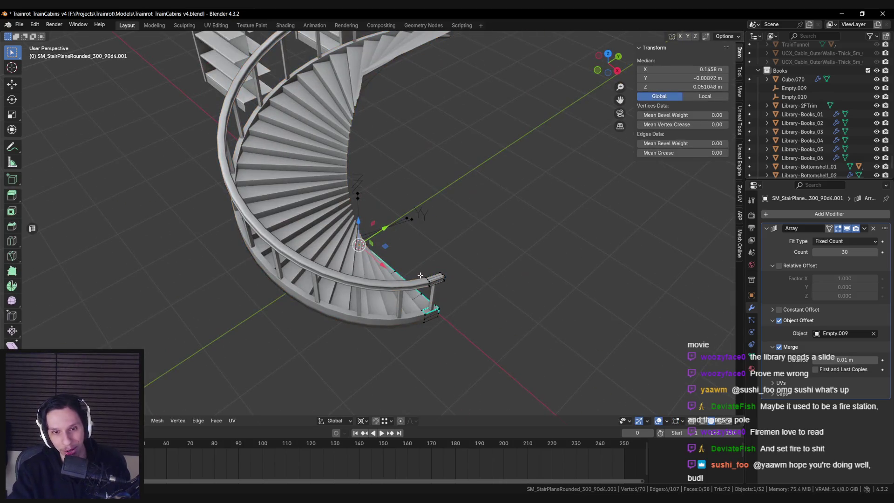
pyautogui.press('KP_7')
pyautogui.scroll(4, 419, 261)
pyautogui.scroll(-1, 419, 261)
pyautogui.press('s')
pyautogui.hotkey('shift', 'z')
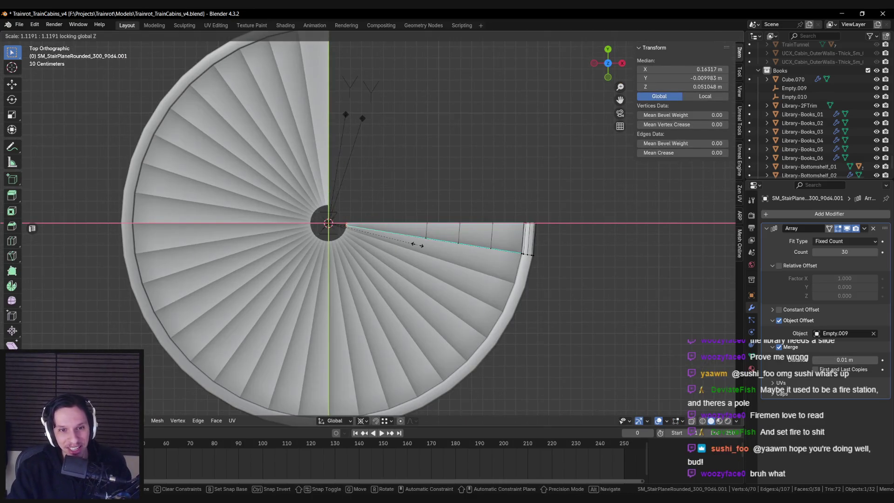
pyautogui.press('Escape')
pyautogui.press('Tab')
pyautogui.scroll(-3, 417, 245)
pyautogui.hotkey('ctrl', 's')
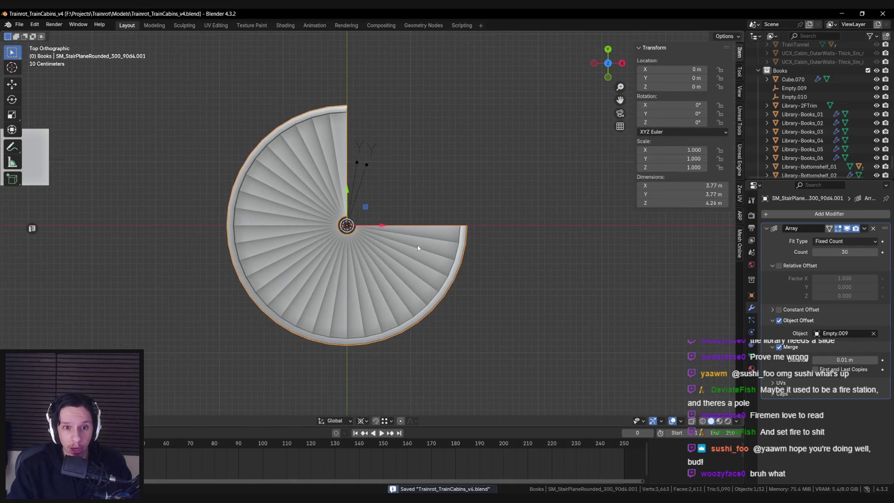
pyautogui.press('F3')
# Add a 16-vertex cylinder at the staircase centre and shrink it to a thin pole.
pyautogui.write('cylind')
pyautogui.press('Return')
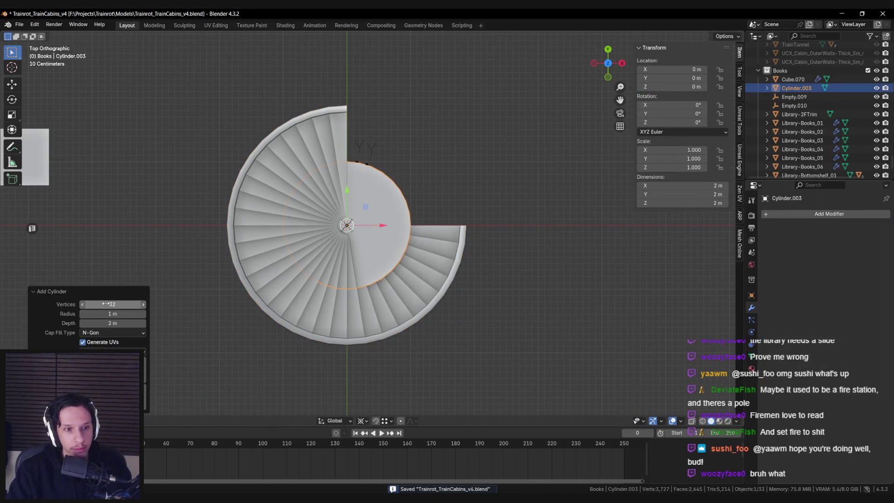
pyautogui.press('Return')
pyautogui.press('s')
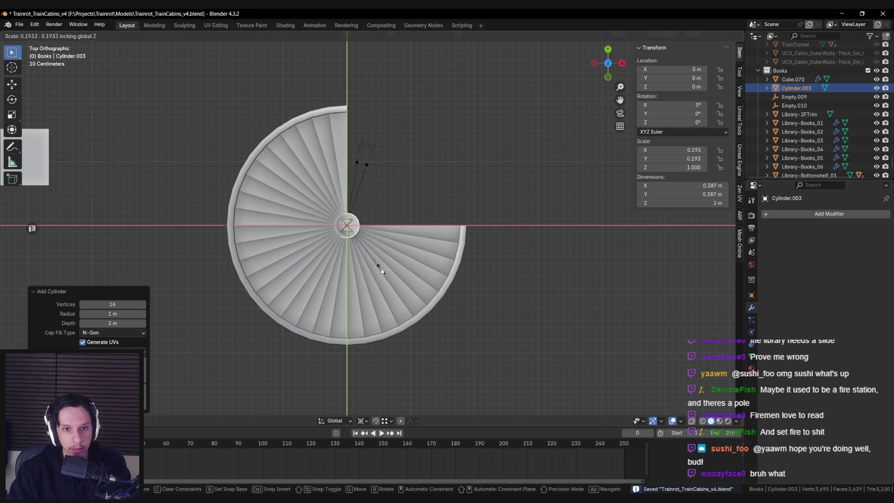
pyautogui.click(381, 272)
pyautogui.scroll(5, 380, 271)
pyautogui.press('s')
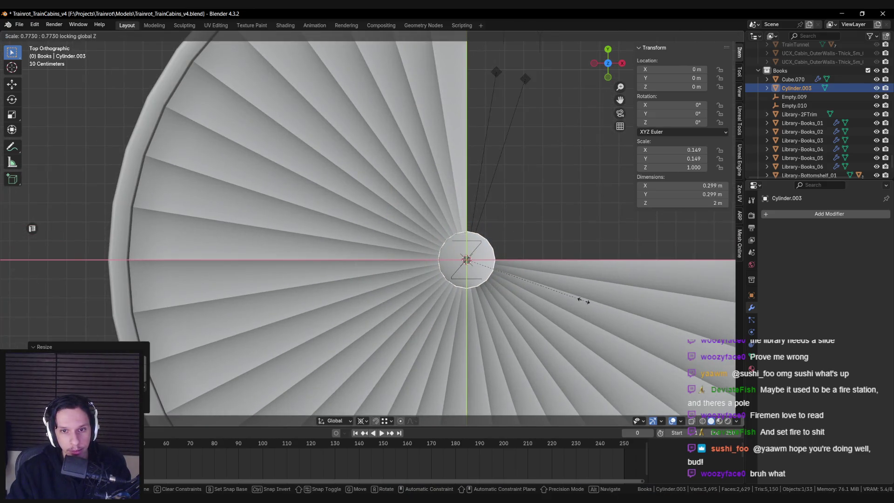
pyautogui.click(551, 295)
# In Edit Mode, delete the lower half of the pole's mesh.
pyautogui.scroll(-5, 551, 295)
pyautogui.moveTo(466, 279); pyautogui.dragTo(378, 277, button='middle')
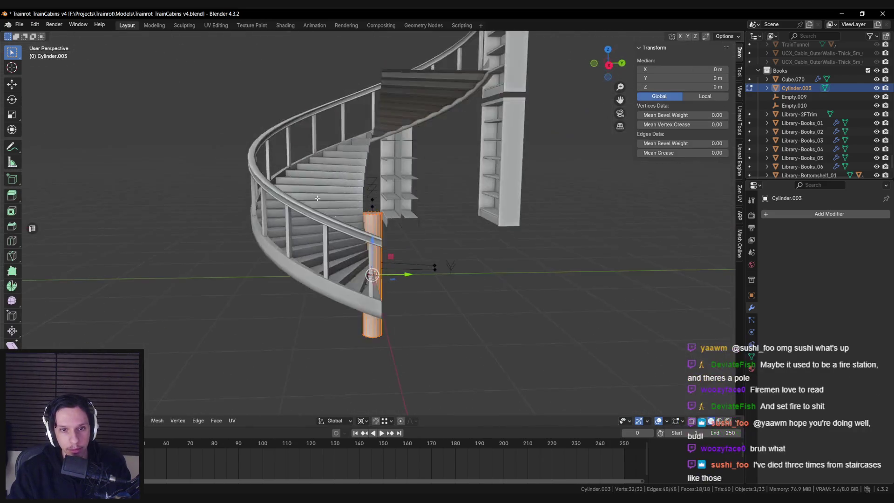
pyautogui.hotkey('shift', 'z')
pyautogui.press('Tab')
pyautogui.press('a')
pyautogui.hotkey('shift', 'z')
pyautogui.hotkey('shift', 'z')
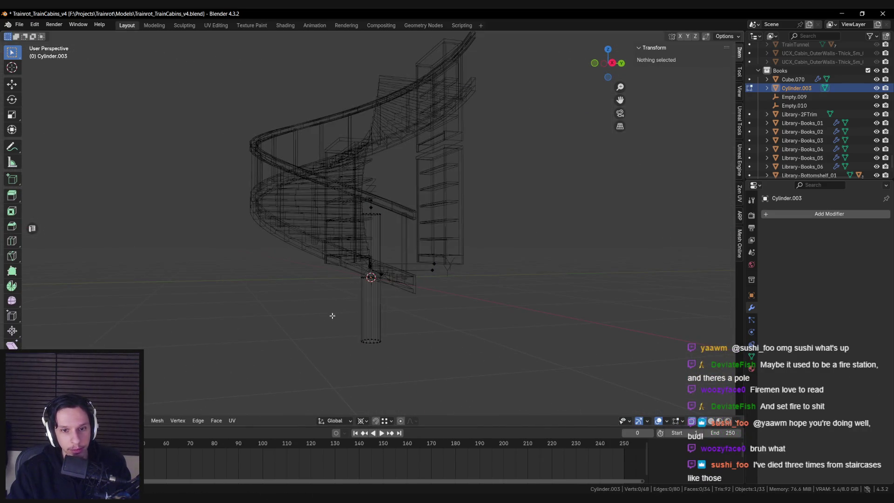
pyautogui.click(330, 314)
pyautogui.click(495, 283)
pyautogui.moveTo(495, 283)
pyautogui.mouseDown(button='middle')
pyautogui.moveTo(419, 233)
pyautogui.moveTo(369, 184)
pyautogui.mouseUp(button='middle')
pyautogui.hotkey('shift', 'z')
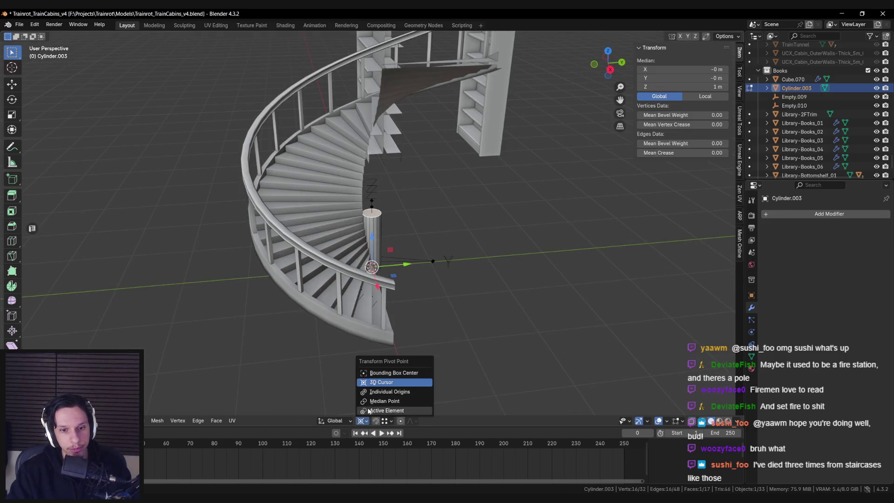
# Raise the pole's top face along Z to about 4.23 m, level with the top step.
pyautogui.press('g')
pyautogui.press('z')
pyautogui.moveTo(353, 256); pyautogui.dragTo(396, 243, button='middle')
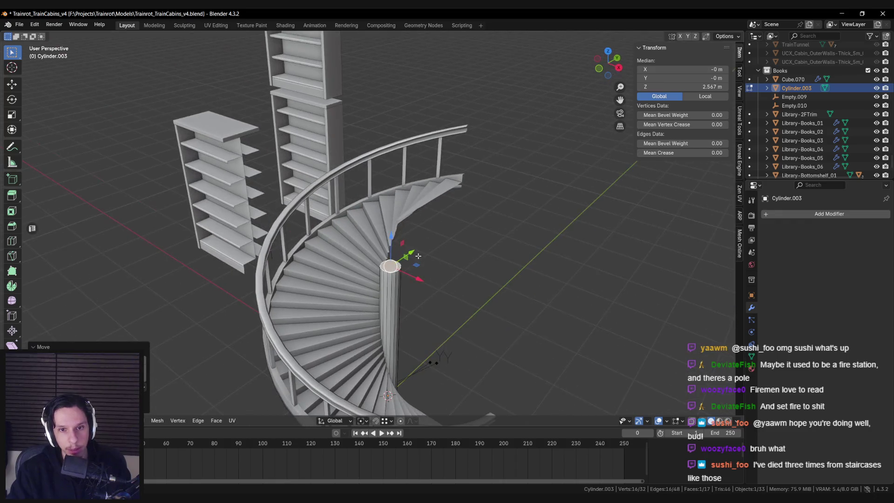
pyautogui.moveTo(396, 243); pyautogui.dragTo(398, 215)
pyautogui.moveTo(398, 215); pyautogui.dragTo(398, 223, button='middle')
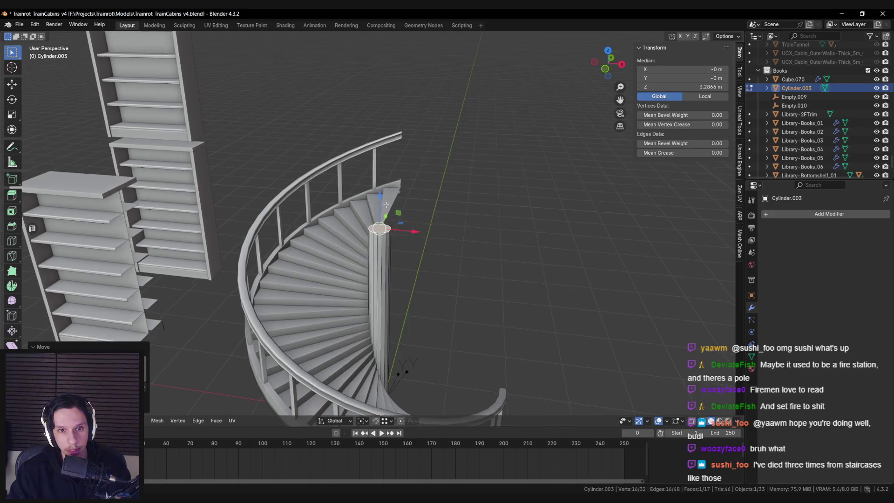
pyautogui.moveTo(398, 226); pyautogui.dragTo(399, 188, button='middle')
pyautogui.moveTo(399, 188); pyautogui.dragTo(400, 158)
pyautogui.moveTo(400, 159)
pyautogui.mouseDown(button='middle')
pyautogui.moveTo(428, 136)
pyautogui.moveTo(397, 122)
pyautogui.mouseUp(button='middle')
pyautogui.press('g')
pyautogui.press('z')
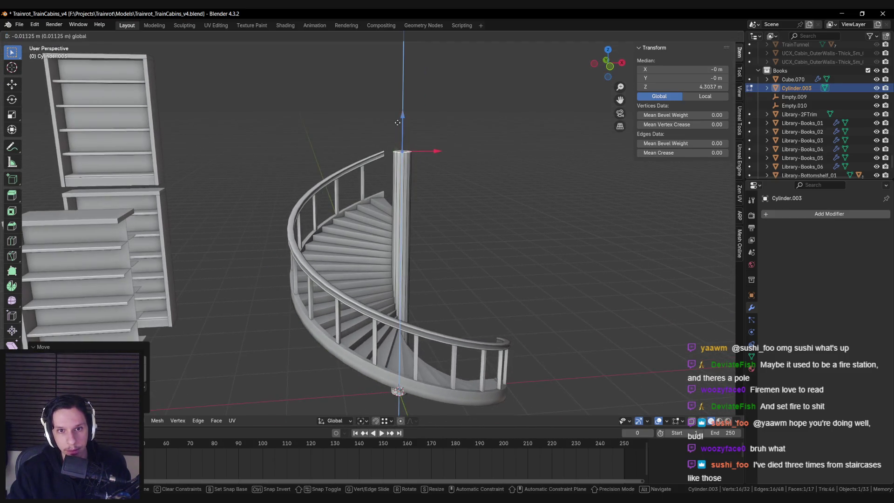
pyautogui.click(397, 127)
pyautogui.press('Tab')
pyautogui.scroll(-6, 415, 170)
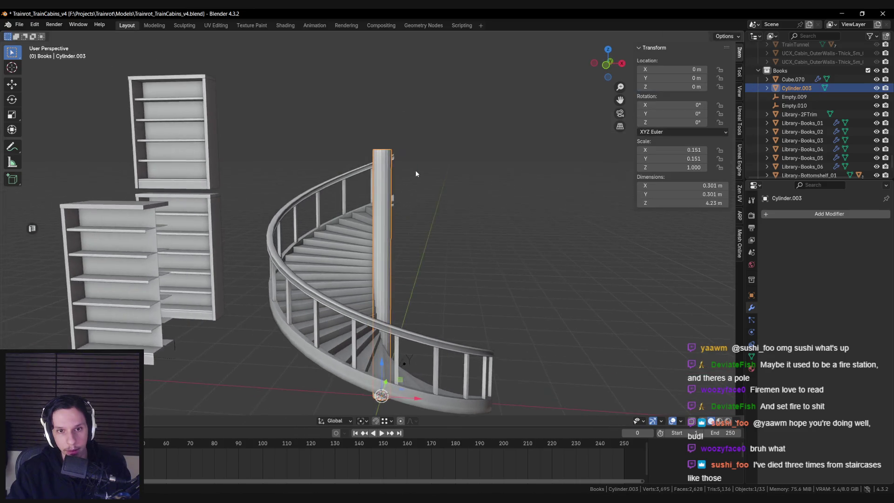
# View the staircase in the Unreal Engine library level, then return to Blender.
pyautogui.hotkey('alt', 'Tab')
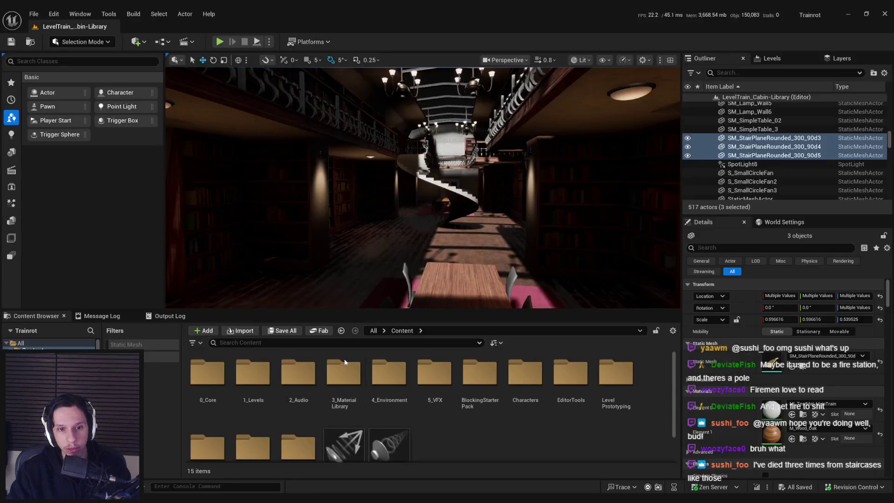
pyautogui.press('f')
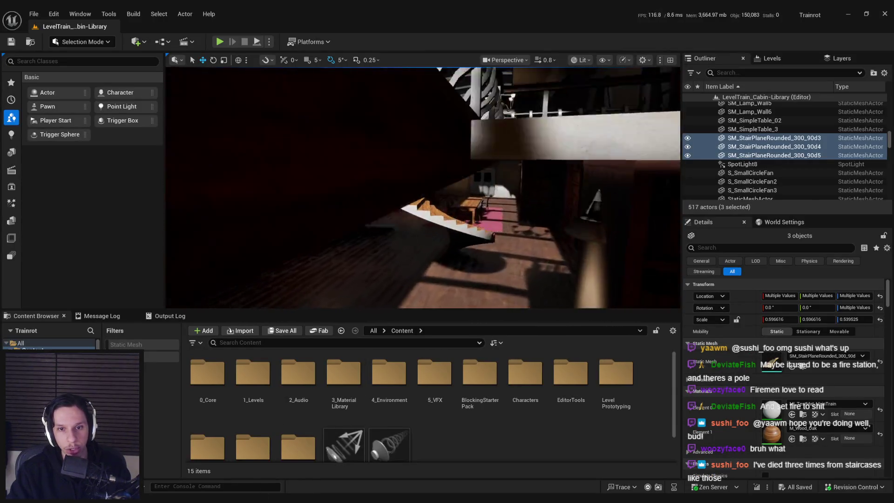
pyautogui.moveTo(422, 188)
pyautogui.mouseDown(button='right')
pyautogui.moveTo(386, 158)
pyautogui.moveTo(382, 140)
pyautogui.moveTo(410, 191)
pyautogui.mouseUp(button='right')
pyautogui.hotkey('alt', 'Tab')
# Make the central pole thinner by scaling it horizontally only.
pyautogui.scroll(5, 380, 235)
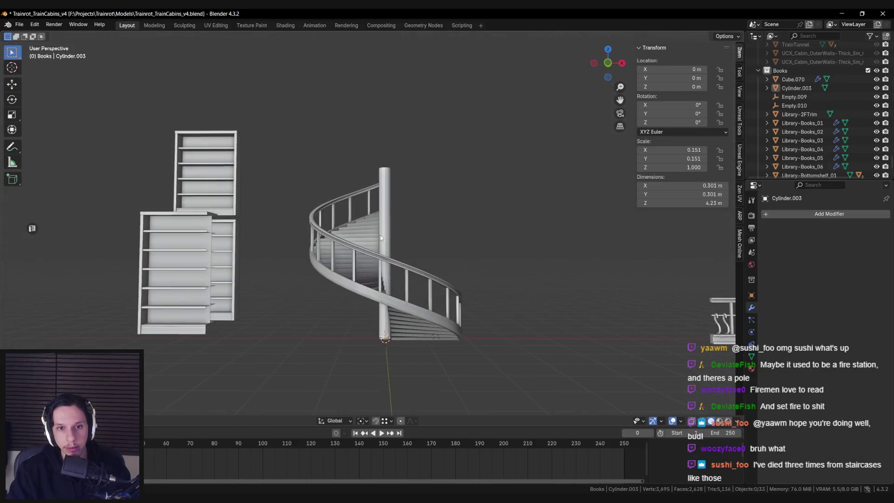
pyautogui.click(390, 289)
pyautogui.moveTo(390, 289); pyautogui.dragTo(518, 336, button='middle')
pyautogui.press('s')
pyautogui.hotkey('shift', 'z')
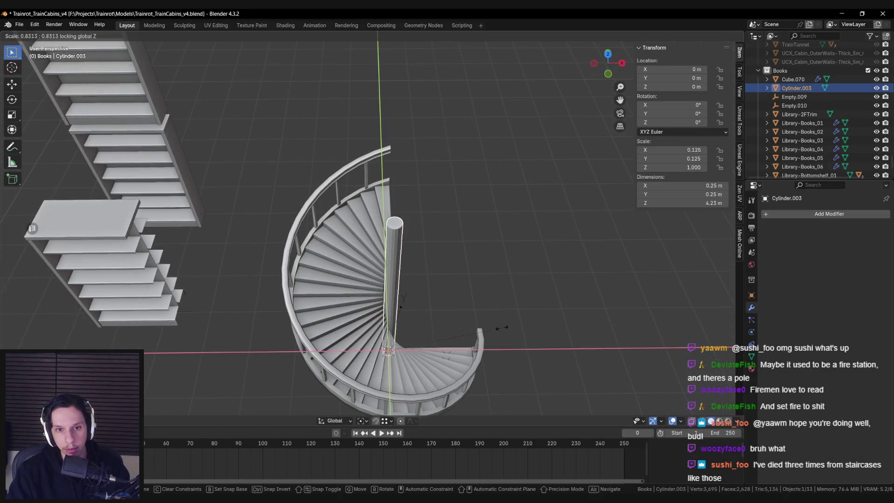
pyautogui.click(484, 321)
pyautogui.press('KP_7')
# Scale the steps' inner ends horizontally, pivoting around the staircase centre.
pyautogui.click(431, 311)
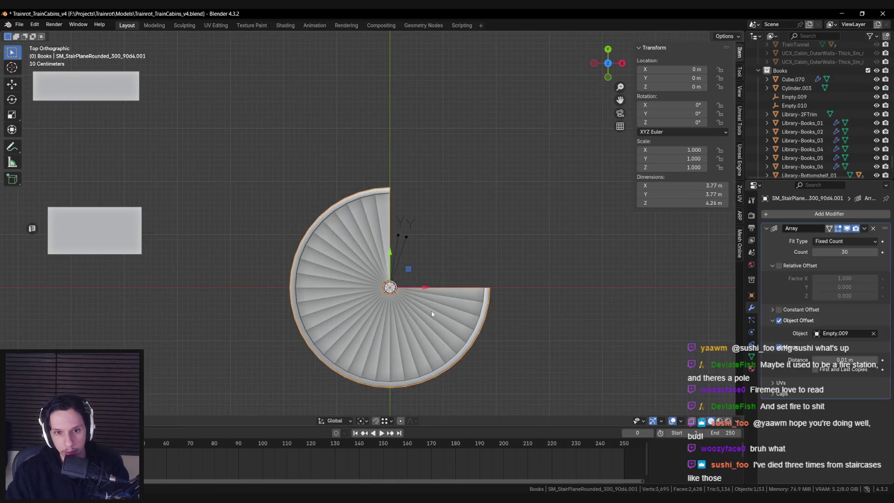
pyautogui.press('Tab')
pyautogui.scroll(5, 396, 262)
pyautogui.scroll(2, 396, 262)
pyautogui.hotkey('shift', 'z')
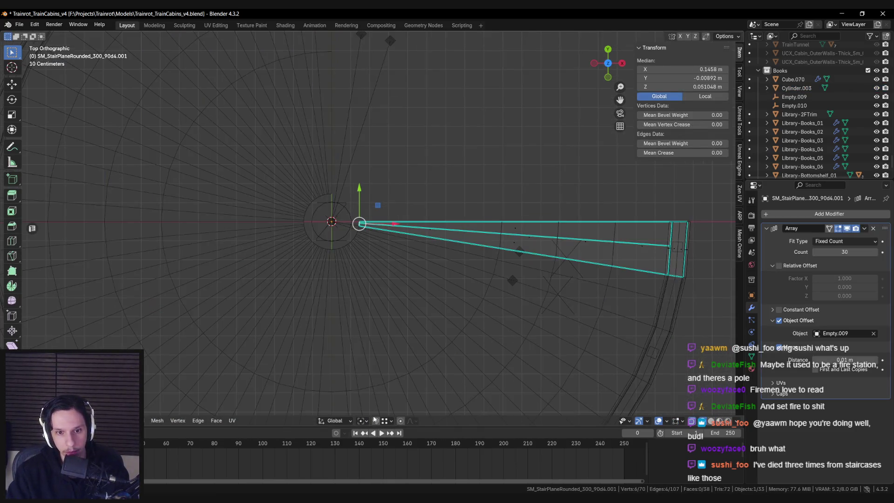
pyautogui.click(361, 421)
pyautogui.click(372, 372)
pyautogui.press('s')
pyautogui.hotkey('shift', 'z')
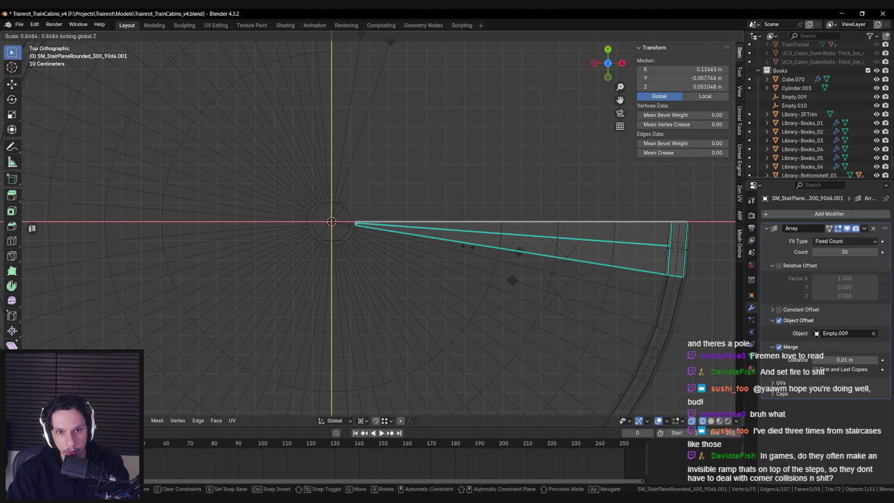
pyautogui.click(440, 239)
# Return to solid shading, dismiss the Delete menu without deleting anything, and exit Edit Mode.
pyautogui.hotkey('shift', 'z')
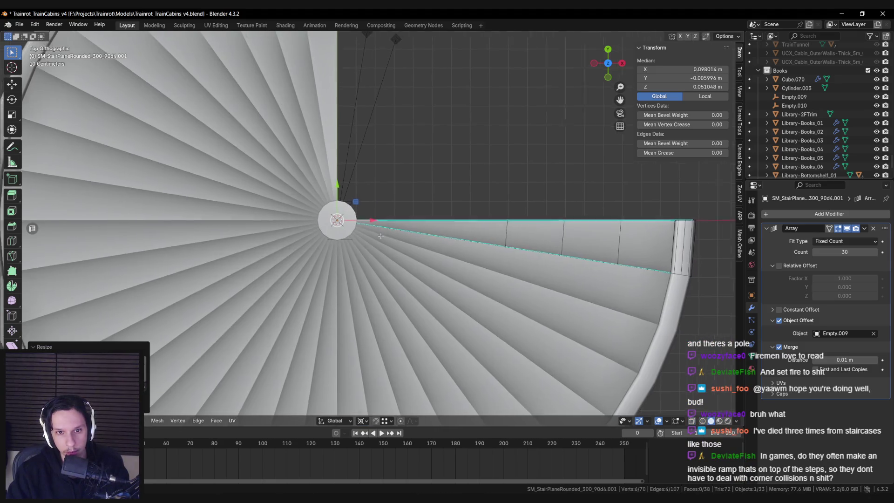
pyautogui.keyDown('shift'); pyautogui.moveTo(377, 239); pyautogui.dragTo(390, 233, button='middle'); pyautogui.keyUp('shift')
pyautogui.press('x')
pyautogui.click(373, 252)
pyautogui.scroll(-5, 377, 265)
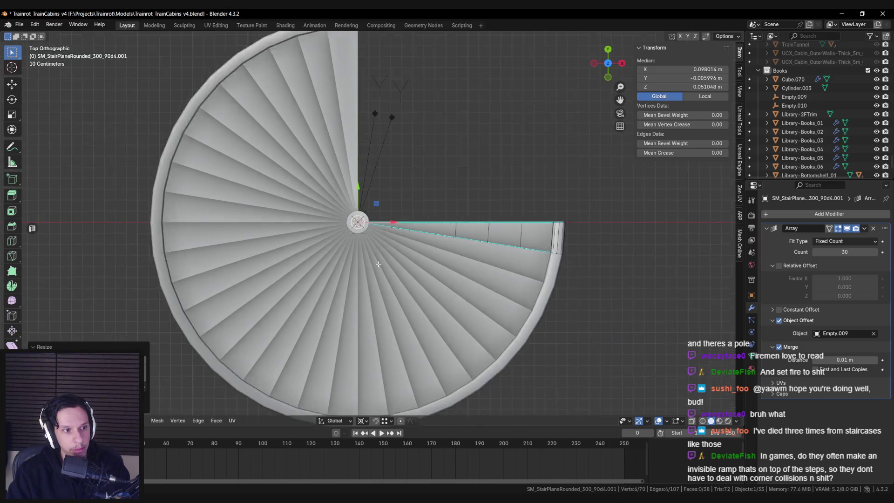
pyautogui.scroll(-1, 376, 265)
pyautogui.press('Tab')
# Deselect the staircase and orbit to review the whole spiral, ending near top-down.
pyautogui.moveTo(389, 299); pyautogui.dragTo(393, 265, button='middle')
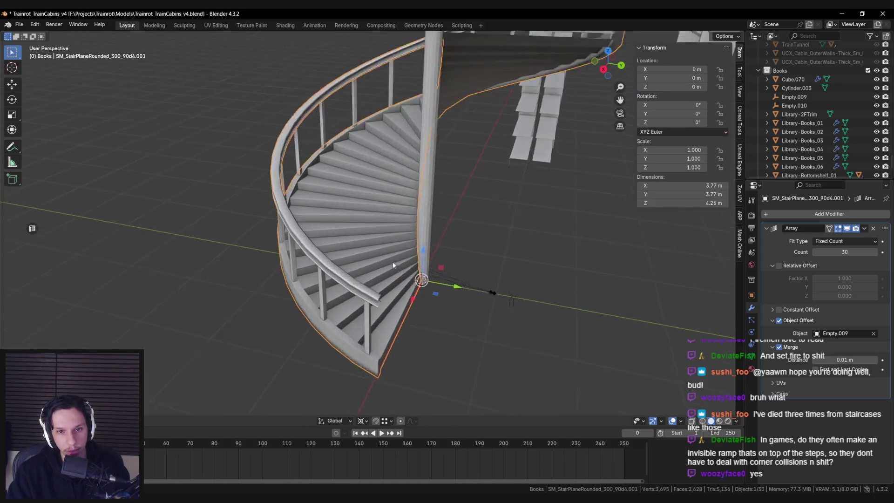
pyautogui.scroll(3, 393, 265)
pyautogui.click(449, 286)
pyautogui.moveTo(419, 318); pyautogui.dragTo(408, 313, button='middle')
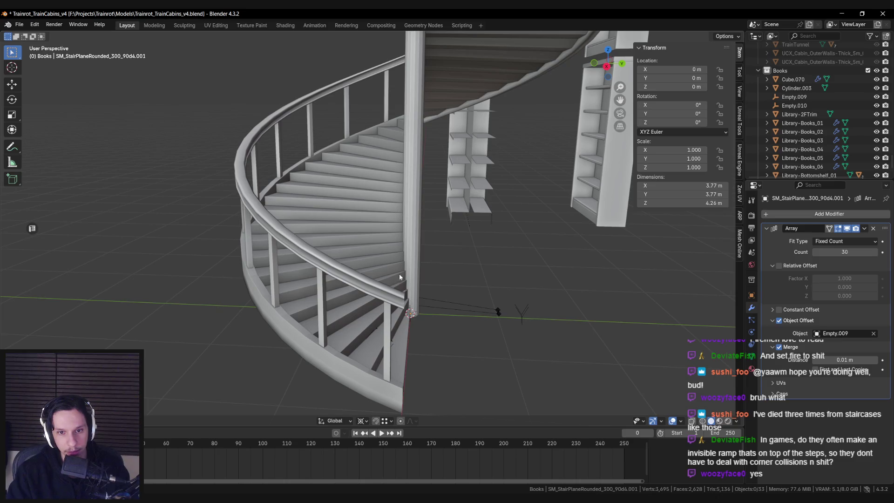
pyautogui.scroll(-2, 399, 277)
pyautogui.moveTo(399, 277)
pyautogui.mouseDown(button='middle')
pyautogui.moveTo(303, 235)
pyautogui.moveTo(292, 301)
pyautogui.moveTo(291, 255)
pyautogui.mouseUp(button='middle')
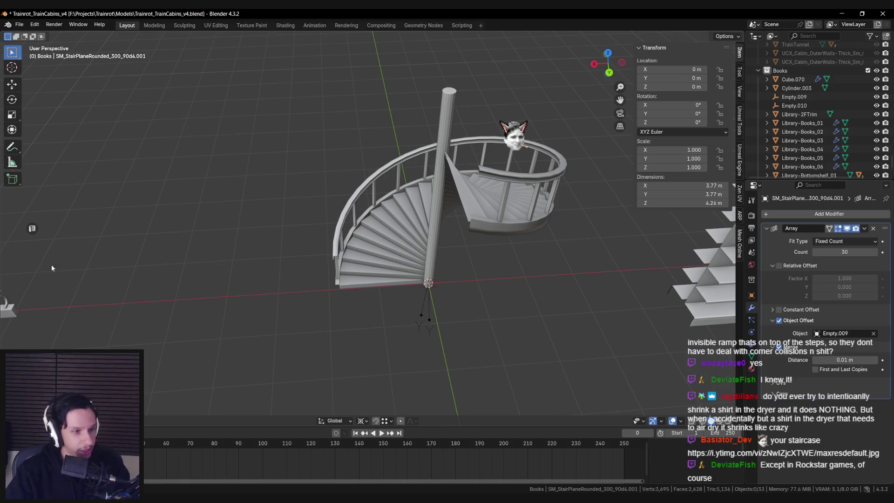
pyautogui.hotkey('alt', 'Tab')
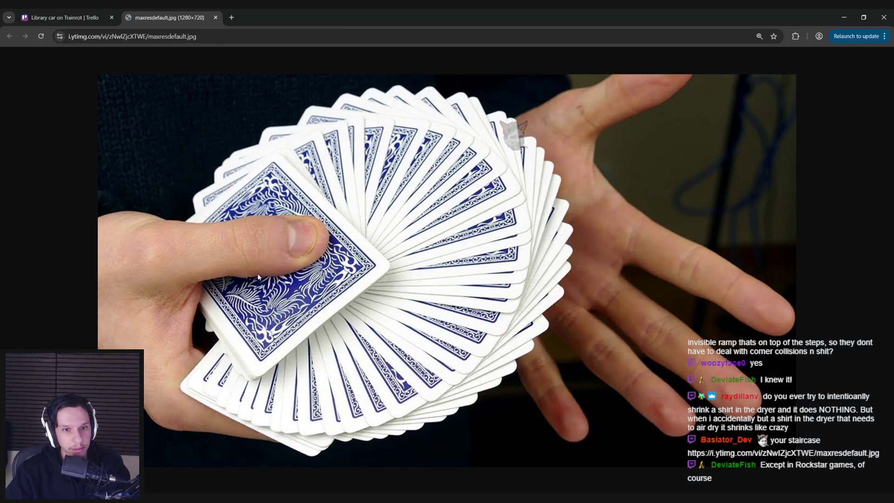
pyautogui.click(215, 17)
pyautogui.click(843, 17)
pyautogui.moveTo(390, 239)
pyautogui.mouseDown(button='middle')
pyautogui.moveTo(354, 298)
pyautogui.moveTo(451, 310)
pyautogui.moveTo(420, 304)
pyautogui.mouseUp(button='middle')
pyautogui.scroll(3, 345, 321)
pyautogui.scroll(2, 346, 317)
pyautogui.scroll(-3, 420, 303)
pyautogui.click(294, 309)
pyautogui.moveTo(404, 216)
pyautogui.mouseDown(button='middle')
pyautogui.moveTo(294, 309)
pyautogui.moveTo(375, 302)
pyautogui.moveTo(309, 281)
pyautogui.moveTo(305, 294)
pyautogui.moveTo(330, 242)
pyautogui.moveTo(283, 293)
pyautogui.moveTo(294, 309)
pyautogui.moveTo(284, 325)
pyautogui.moveTo(369, 283)
pyautogui.moveTo(370, 321)
pyautogui.mouseUp(button='middle')
pyautogui.hotkey('shift', 'z')
pyautogui.scroll(3, 375, 303)
pyautogui.hotkey('shift', 'z')
pyautogui.hotkey('shift', 'z')
pyautogui.hotkey('shift', 'z')
pyautogui.scroll(-2, 370, 325)
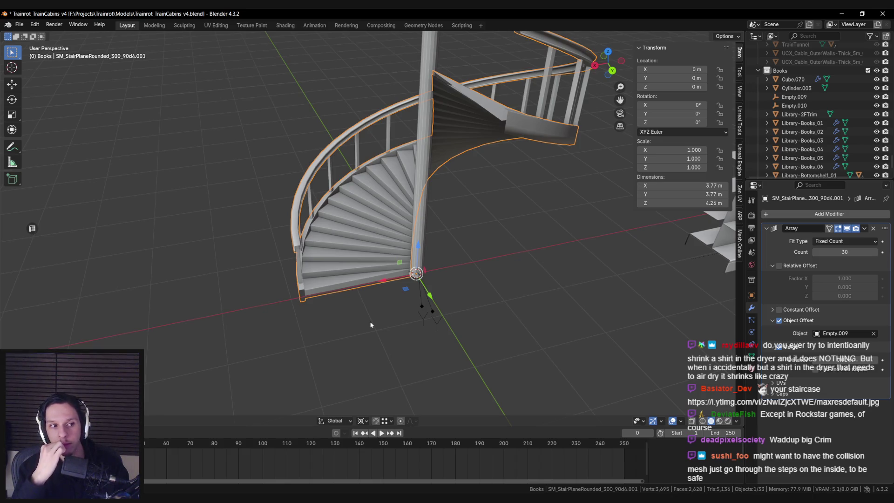
# Save the scene file.
pyautogui.moveTo(370, 324)
pyautogui.mouseDown(button='middle')
pyautogui.moveTo(375, 289)
pyautogui.moveTo(384, 320)
pyautogui.mouseUp(button='middle')
pyautogui.scroll(-3, 385, 319)
pyautogui.scroll(4, 385, 319)
pyautogui.hotkey('ctrl', 's')
pyautogui.scroll(-2, 385, 321)
# In Edit Mode on Cylinder.003, extrude and rescale the pole's top face.
pyautogui.moveTo(482, 129)
pyautogui.mouseDown(button='middle')
pyautogui.moveTo(457, 208)
pyautogui.moveTo(375, 180)
pyautogui.moveTo(387, 203)
pyautogui.mouseUp(button='middle')
pyautogui.click(397, 200)
pyautogui.press('Tab')
pyautogui.scroll(3, 397, 200)
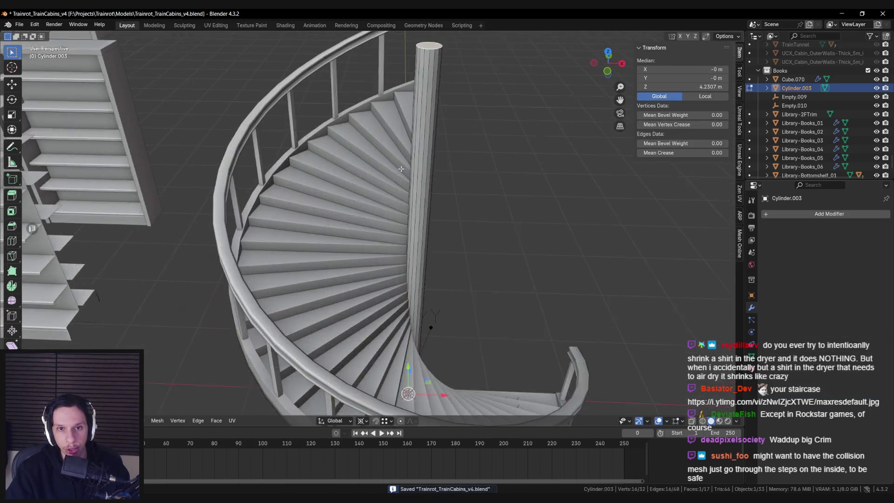
pyautogui.click(413, 199)
pyautogui.press('e')
pyautogui.press('s')
pyautogui.click(506, 235)
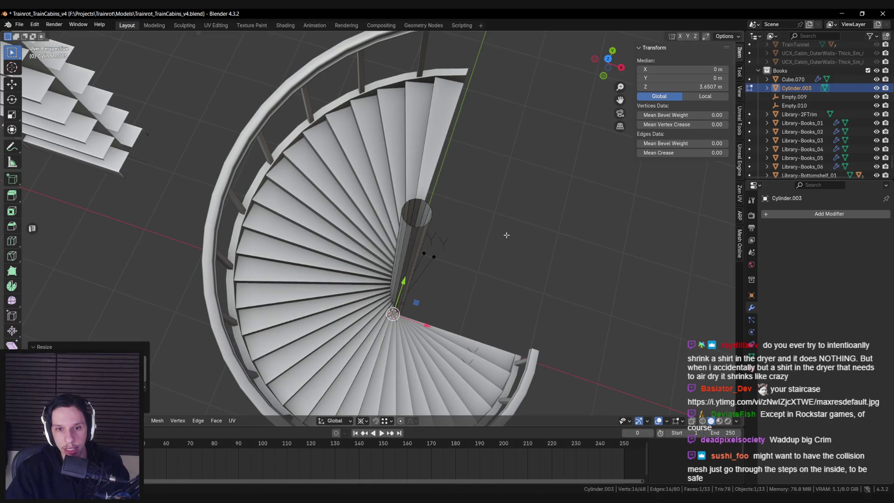
# Select the pole's top rim edge loop and mark it sharp.
pyautogui.click(342, 421)
pyautogui.click(552, 240)
pyautogui.moveTo(552, 239); pyautogui.dragTo(434, 237, button='middle')
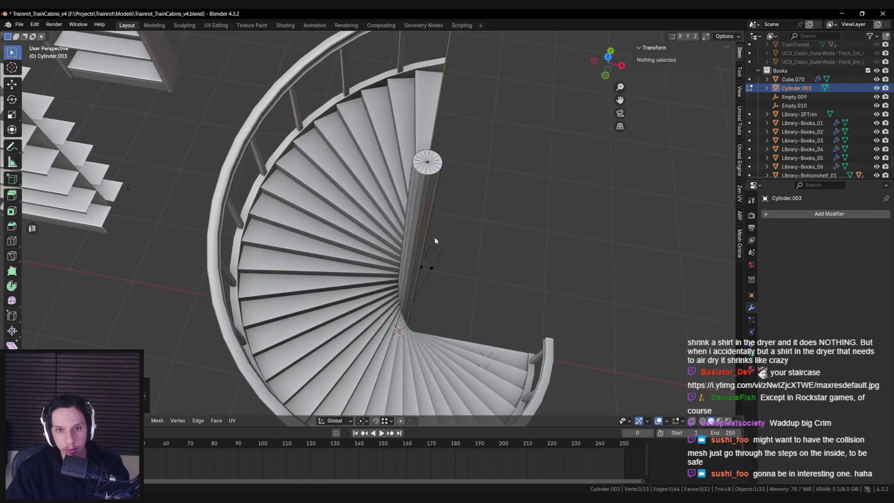
pyautogui.scroll(-5, 399, 244)
pyautogui.scroll(5, 399, 244)
pyautogui.keyDown('alt'); pyautogui.click(429, 175); pyautogui.keyUp('alt')
pyautogui.hotkey('ctrl', 'e')
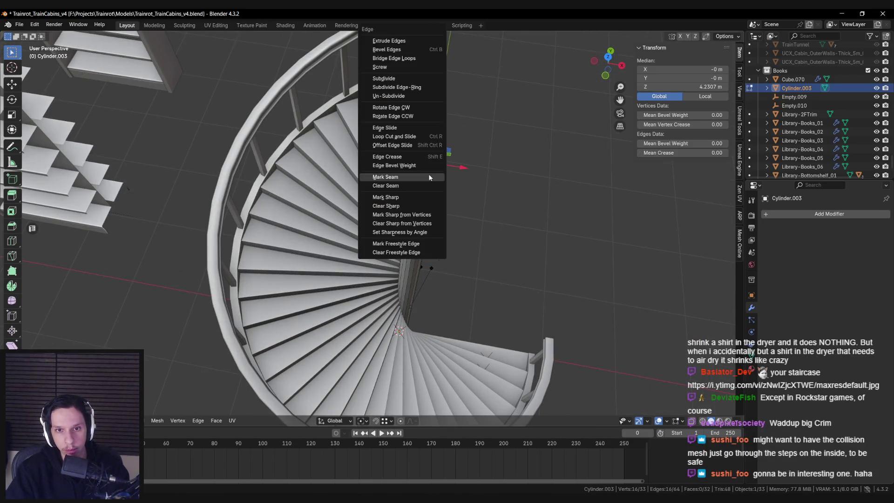
pyautogui.click(417, 197)
# Clear the mesh selection, return to Object Mode, and view the staircase from a new angle.
pyautogui.rightClick(467, 202)
pyautogui.press('Escape')
pyautogui.press('Tab')
pyautogui.scroll(-5, 454, 266)
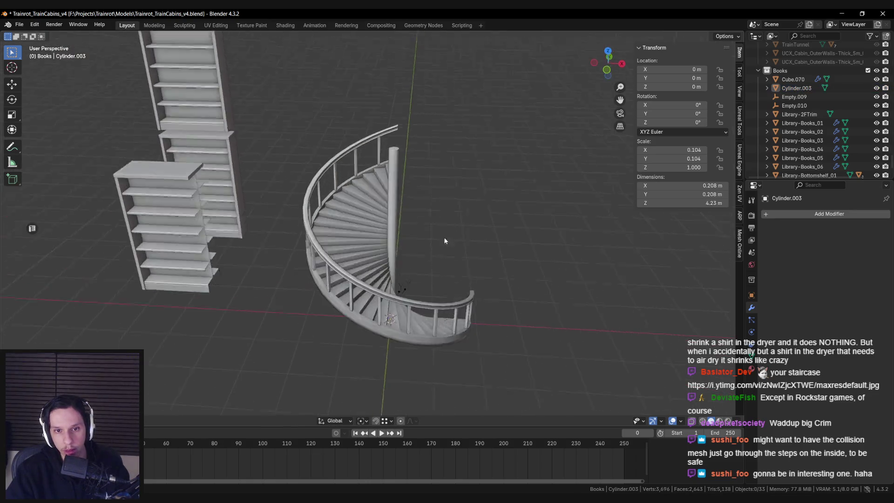
pyautogui.scroll(4, 445, 225)
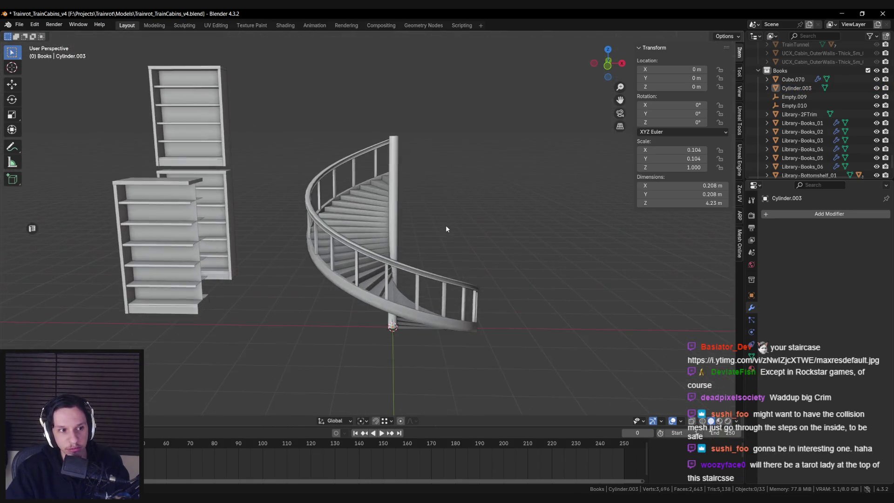
pyautogui.moveTo(448, 220)
pyautogui.mouseDown(button='middle')
pyautogui.moveTo(445, 233)
pyautogui.moveTo(411, 222)
pyautogui.moveTo(545, 222)
pyautogui.moveTo(403, 228)
pyautogui.moveTo(420, 302)
pyautogui.moveTo(429, 252)
pyautogui.moveTo(423, 273)
pyautogui.moveTo(397, 266)
pyautogui.mouseUp(button='middle')
pyautogui.scroll(4, 396, 267)
pyautogui.scroll(-3, 397, 270)
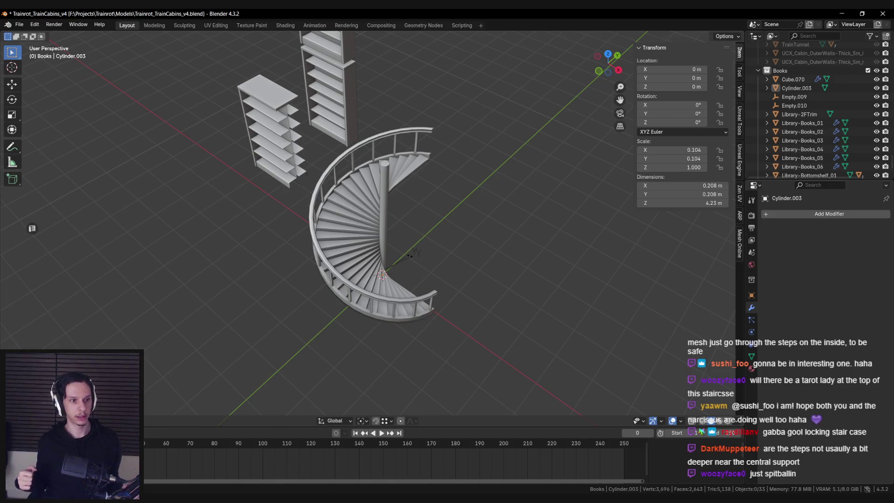
pyautogui.moveTo(375, 287)
pyautogui.mouseDown(button='middle')
pyautogui.moveTo(326, 289)
pyautogui.moveTo(367, 266)
pyautogui.mouseUp(button='middle')
pyautogui.scroll(6, 322, 286)
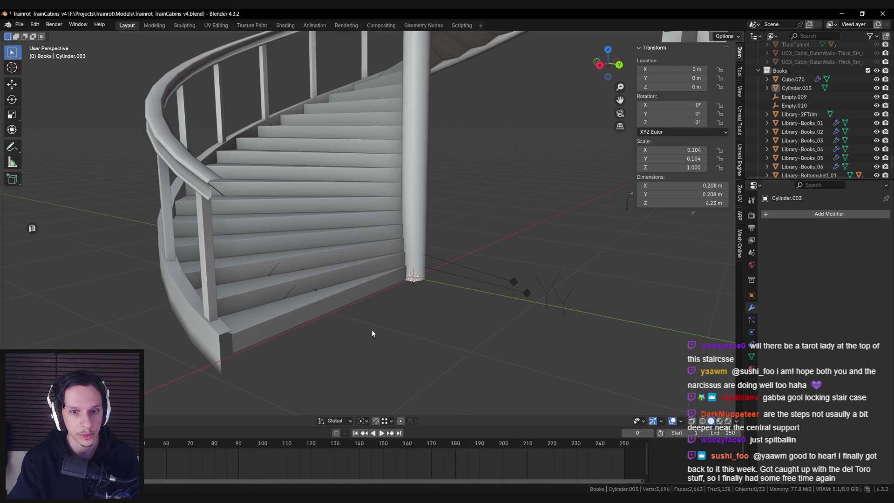
# Enter Edit Mode on SM_StairPlaneRounded_300_90d4.001 and add the bottom step's trim faces to the selection.
pyautogui.moveTo(371, 328); pyautogui.dragTo(403, 360, button='middle')
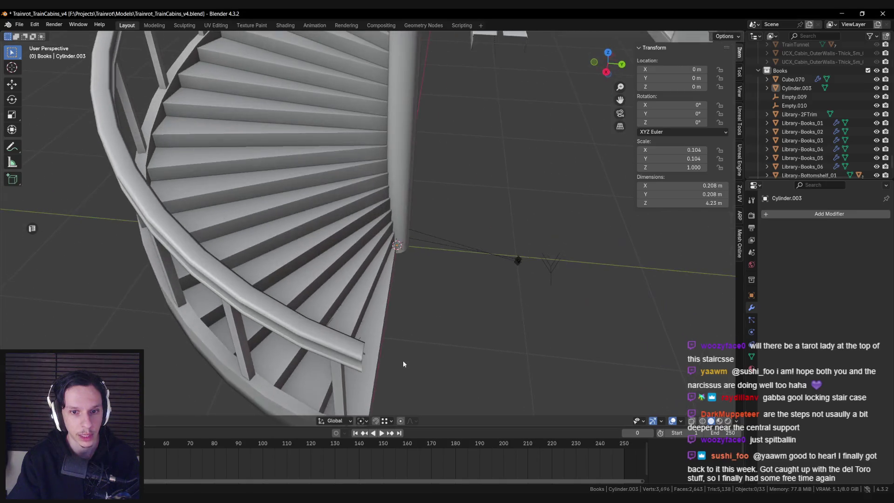
pyautogui.click(372, 334)
pyautogui.press('Tab')
pyautogui.moveTo(370, 330); pyautogui.dragTo(316, 323, button='middle')
pyautogui.keyDown('ctrl'); pyautogui.click(268, 346); pyautogui.keyUp('ctrl')
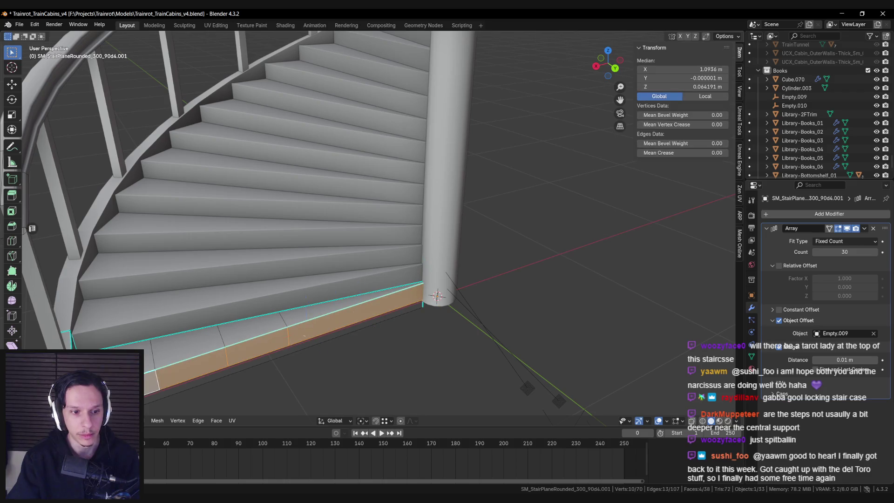
# Undo the Y move of the stair's trim faces.
pyautogui.scroll(-3, 304, 341)
pyautogui.click(335, 307)
pyautogui.moveTo(335, 307)
pyautogui.mouseDown(button='middle')
pyautogui.moveTo(442, 339)
pyautogui.moveTo(431, 302)
pyautogui.moveTo(415, 314)
pyautogui.moveTo(395, 307)
pyautogui.moveTo(355, 319)
pyautogui.mouseUp(button='middle')
pyautogui.hotkey('ctrl', 'z')
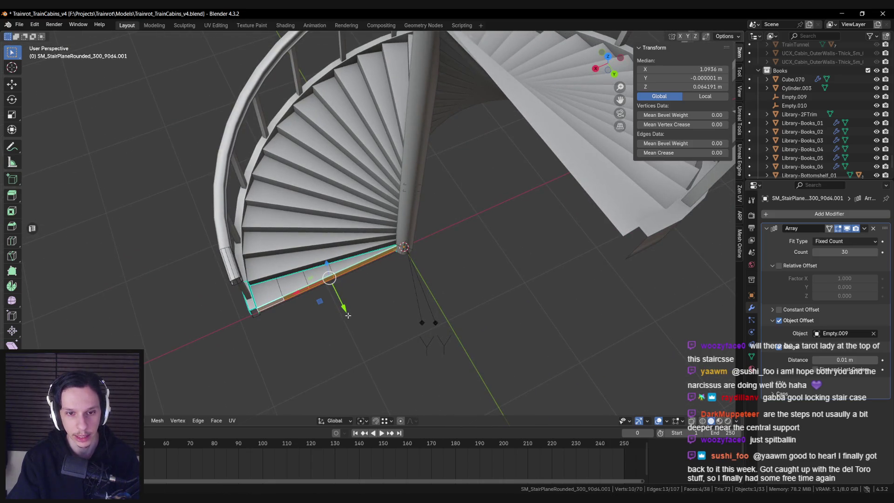
# Try rotating the selected faces around Z, then cancel, leaving no twist.
pyautogui.press('r')
pyautogui.press('z')
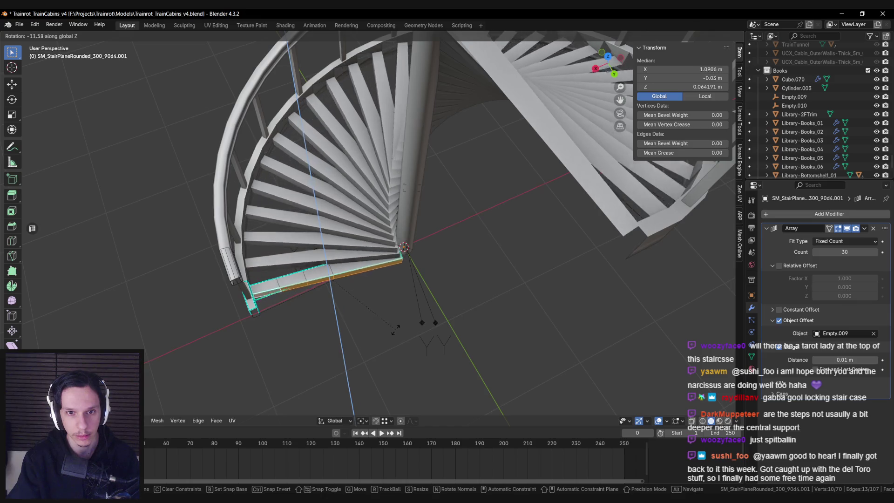
pyautogui.click(427, 301)
pyautogui.press('r')
pyautogui.press('z')
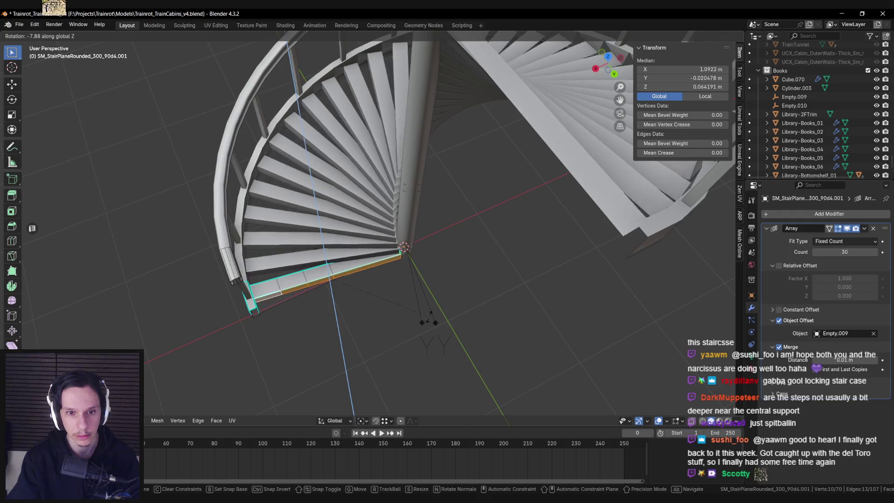
pyautogui.rightClick(427, 320)
# Shift the bottom step's edge about 0.19 m along Y.
pyautogui.moveTo(342, 301); pyautogui.dragTo(354, 316)
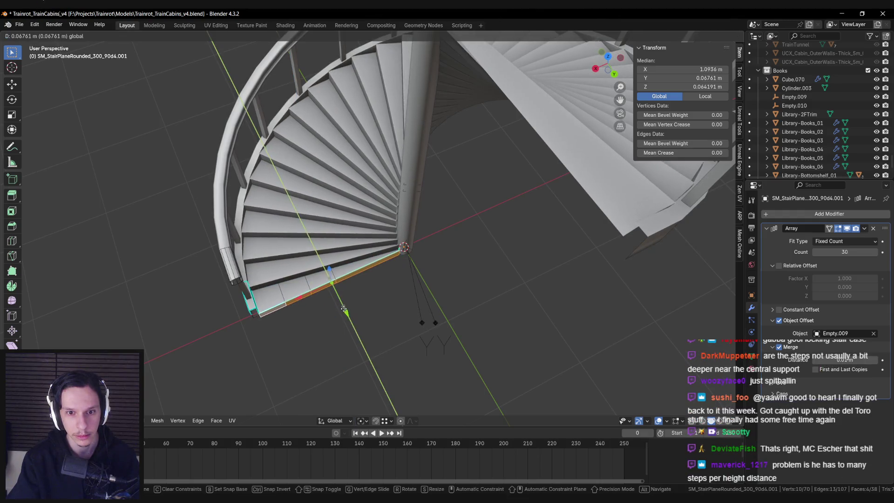
pyautogui.moveTo(354, 316); pyautogui.dragTo(447, 311, button='middle')
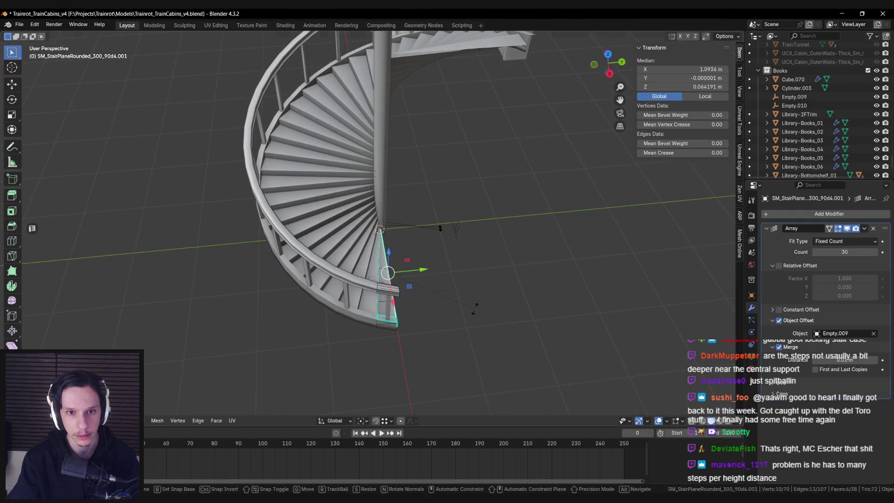
pyautogui.moveTo(437, 268); pyautogui.dragTo(425, 267)
pyautogui.moveTo(426, 267)
pyautogui.mouseDown(button='middle')
pyautogui.moveTo(409, 270)
pyautogui.moveTo(457, 320)
pyautogui.moveTo(360, 252)
pyautogui.moveTo(382, 304)
pyautogui.moveTo(606, 317)
pyautogui.moveTo(396, 313)
pyautogui.moveTo(349, 296)
pyautogui.moveTo(327, 274)
pyautogui.moveTo(411, 272)
pyautogui.moveTo(375, 277)
pyautogui.mouseUp(button='middle')
# Undo the edge move, return to Object Mode, and deselect the staircase.
pyautogui.hotkey('ctrl', 'z')
pyautogui.scroll(3, 438, 308)
pyautogui.press('Tab')
pyautogui.scroll(-5, 366, 251)
pyautogui.scroll(3, 396, 313)
pyautogui.click(396, 312)
pyautogui.scroll(3, 395, 313)
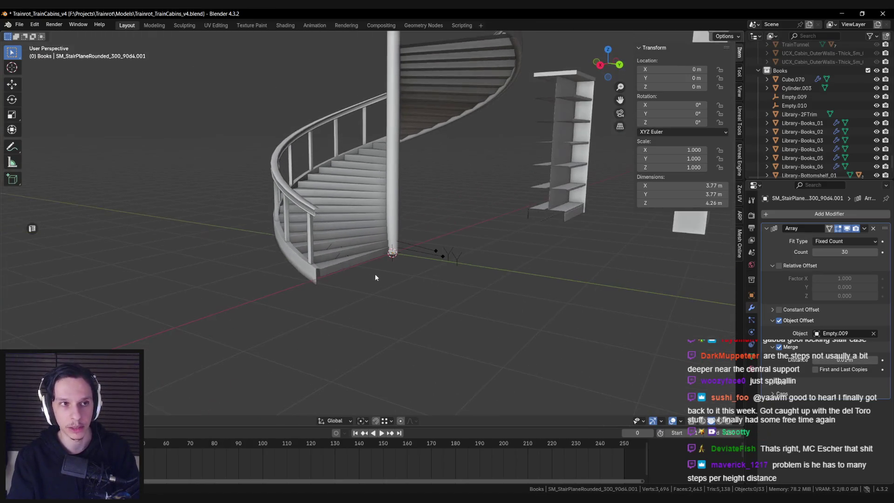
# Re-enter Edit Mode with nothing selected and inspect the stairs from above, then exit.
pyautogui.press('Tab')
pyautogui.scroll(4, 368, 266)
pyautogui.hotkey('alt', 'a')
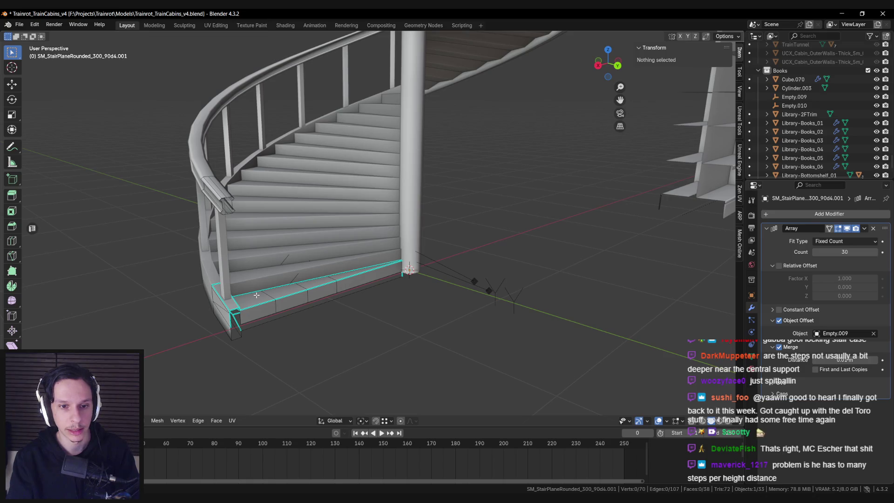
pyautogui.moveTo(257, 294)
pyautogui.mouseDown(button='middle')
pyautogui.moveTo(317, 283)
pyautogui.moveTo(328, 327)
pyautogui.moveTo(399, 313)
pyautogui.moveTo(371, 261)
pyautogui.moveTo(343, 275)
pyautogui.moveTo(353, 279)
pyautogui.mouseUp(button='middle')
pyautogui.press('Tab')
# Inspect the staircase and nearby shelves from above, then save the file.
pyautogui.scroll(-4, 425, 299)
pyautogui.click(425, 300)
pyautogui.scroll(6, 332, 272)
pyautogui.scroll(-4, 333, 271)
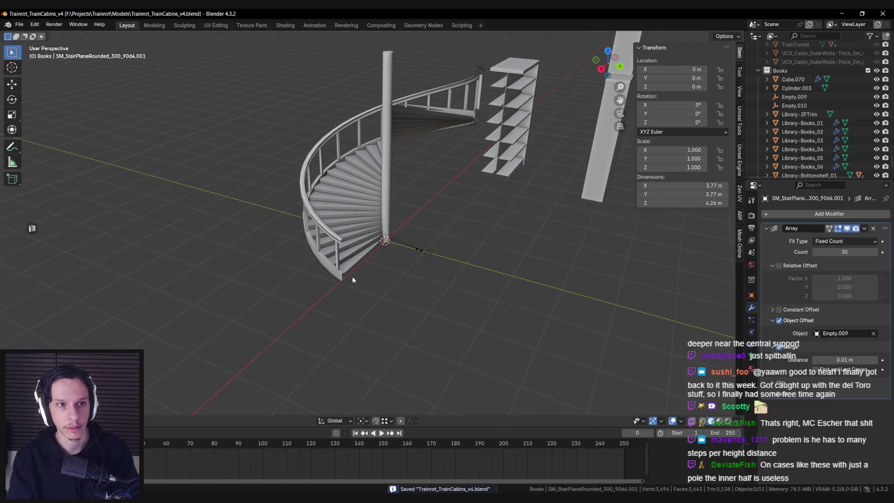
pyautogui.scroll(4, 351, 279)
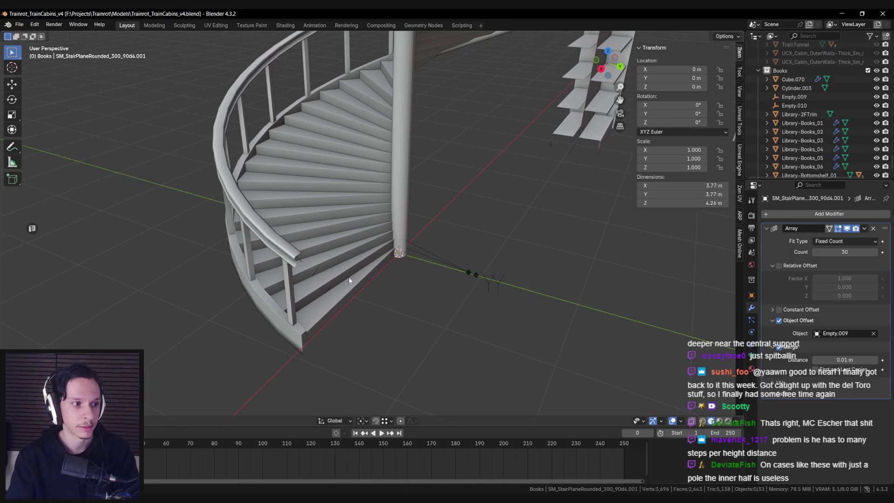
pyautogui.scroll(-4, 349, 280)
pyautogui.moveTo(349, 279)
pyautogui.mouseDown(button='middle')
pyautogui.moveTo(384, 263)
pyautogui.moveTo(526, 293)
pyautogui.moveTo(651, 297)
pyautogui.moveTo(454, 266)
pyautogui.mouseUp(button='middle')
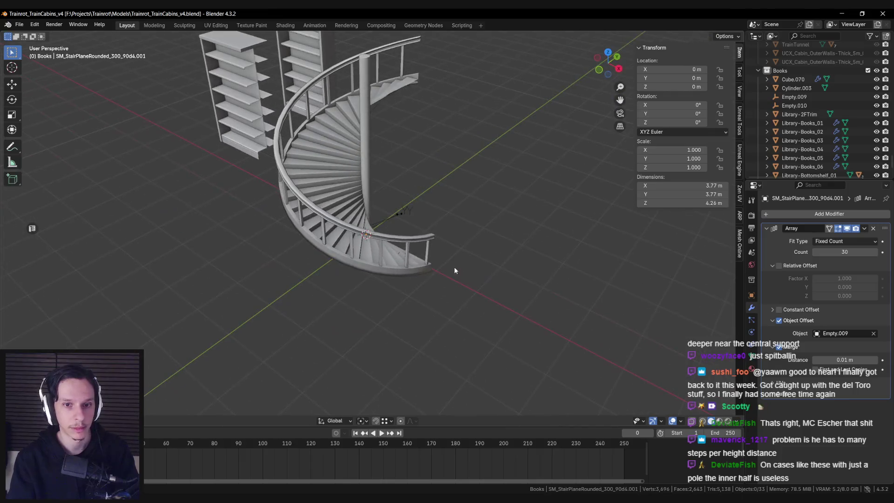
pyautogui.moveTo(309, 262); pyautogui.dragTo(328, 281, button='middle')
pyautogui.hotkey('ctrl', 's')
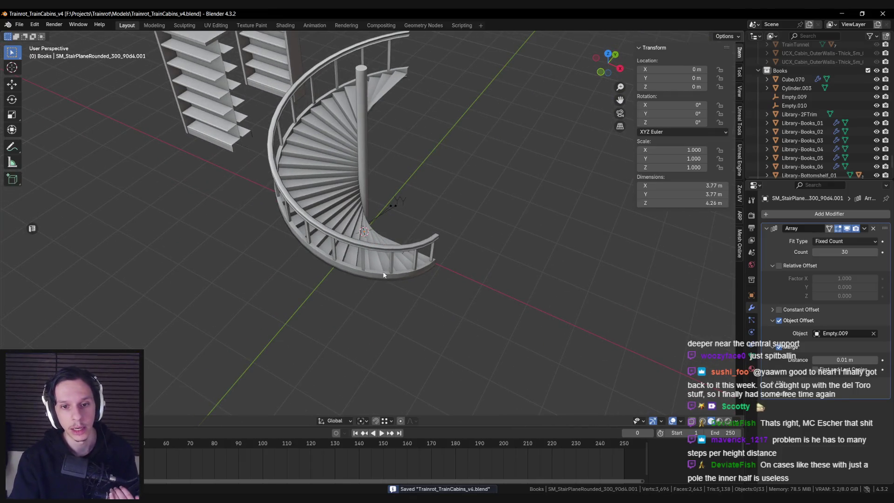
# Orbit the view in toward the central pole.
pyautogui.moveTo(384, 274)
pyautogui.mouseDown(button='middle')
pyautogui.moveTo(391, 265)
pyautogui.moveTo(368, 276)
pyautogui.moveTo(323, 223)
pyautogui.moveTo(328, 269)
pyautogui.mouseUp(button='middle')
pyautogui.scroll(3, 369, 276)
pyautogui.scroll(-2, 370, 277)
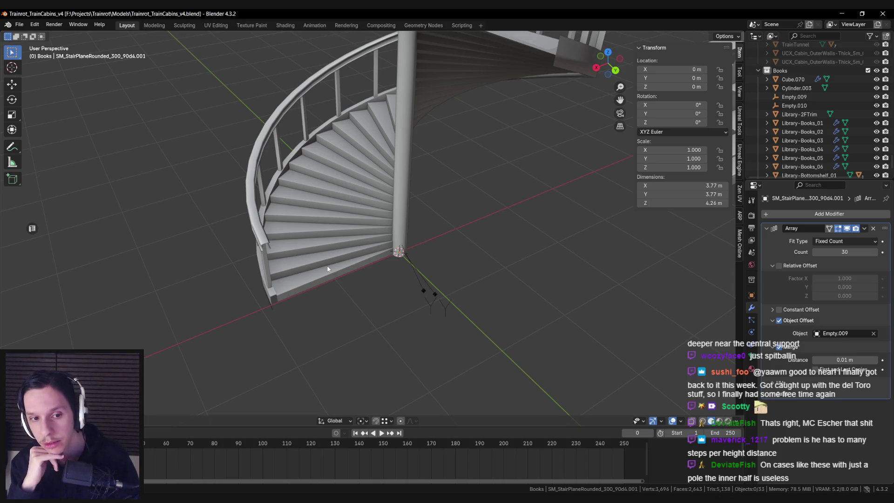
pyautogui.moveTo(329, 265)
pyautogui.mouseDown(button='middle')
pyautogui.moveTo(341, 261)
pyautogui.moveTo(283, 225)
pyautogui.moveTo(352, 257)
pyautogui.moveTo(317, 261)
pyautogui.mouseUp(button='middle')
pyautogui.press('Tab')
pyautogui.moveTo(450, 241)
pyautogui.mouseDown(button='middle')
pyautogui.moveTo(416, 222)
pyautogui.moveTo(372, 230)
pyautogui.moveTo(384, 230)
pyautogui.mouseUp(button='middle')
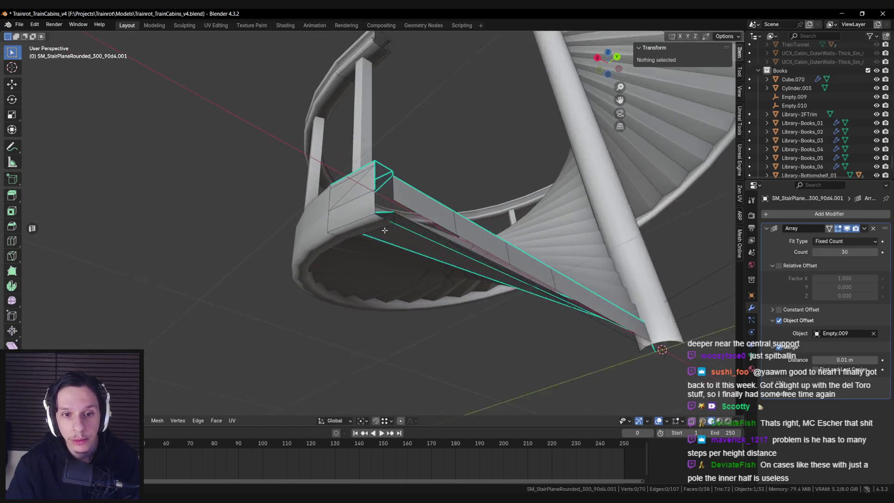
pyautogui.click(385, 230)
pyautogui.hotkey('ctrl', 'e')
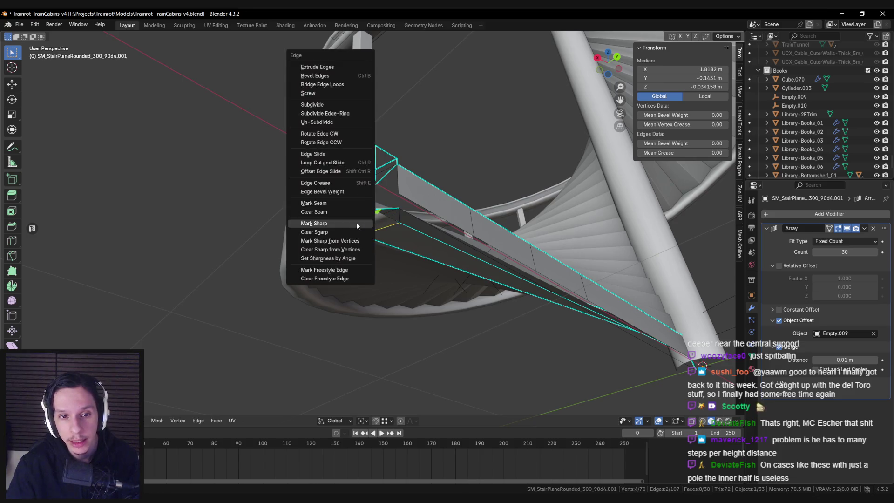
pyautogui.click(356, 223)
pyautogui.press('Tab')
pyautogui.scroll(-5, 360, 228)
pyautogui.moveTo(359, 228)
pyautogui.mouseDown(button='middle')
pyautogui.moveTo(428, 263)
pyautogui.moveTo(289, 241)
pyautogui.moveTo(375, 239)
pyautogui.moveTo(274, 253)
pyautogui.moveTo(301, 258)
pyautogui.moveTo(313, 276)
pyautogui.moveTo(299, 305)
pyautogui.moveTo(312, 265)
pyautogui.moveTo(341, 293)
pyautogui.moveTo(340, 240)
pyautogui.mouseUp(button='middle')
pyautogui.hotkey('ctrl', 's')
pyautogui.scroll(2, 340, 228)
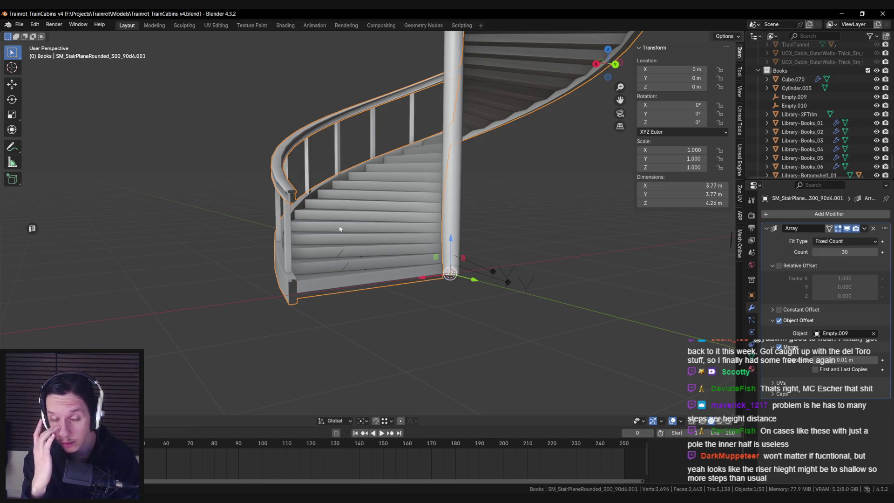
pyautogui.moveTo(340, 228)
pyautogui.mouseDown(button='middle')
pyautogui.moveTo(369, 247)
pyautogui.moveTo(358, 238)
pyautogui.moveTo(410, 240)
pyautogui.mouseUp(button='middle')
pyautogui.press('KP_7')
pyautogui.moveTo(400, 306); pyautogui.dragTo(357, 286, button='middle')
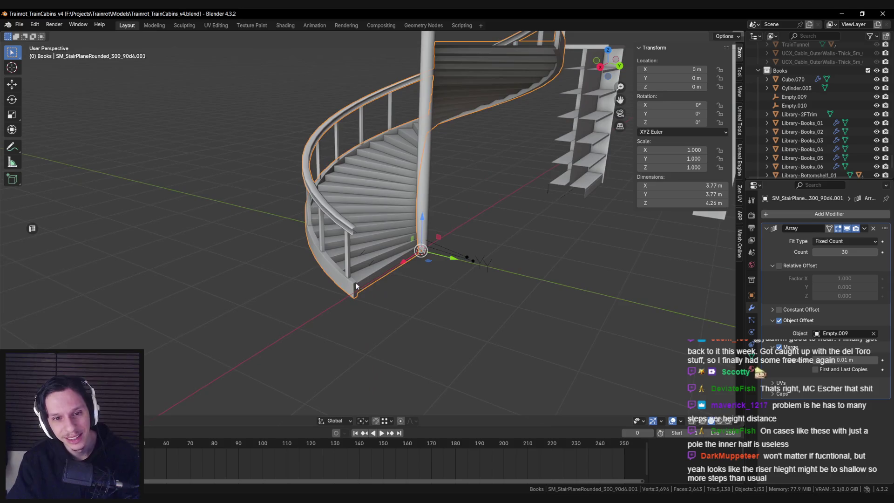
pyautogui.moveTo(437, 101)
pyautogui.mouseDown(button='middle')
pyautogui.moveTo(398, 193)
pyautogui.moveTo(310, 264)
pyautogui.mouseUp(button='middle')
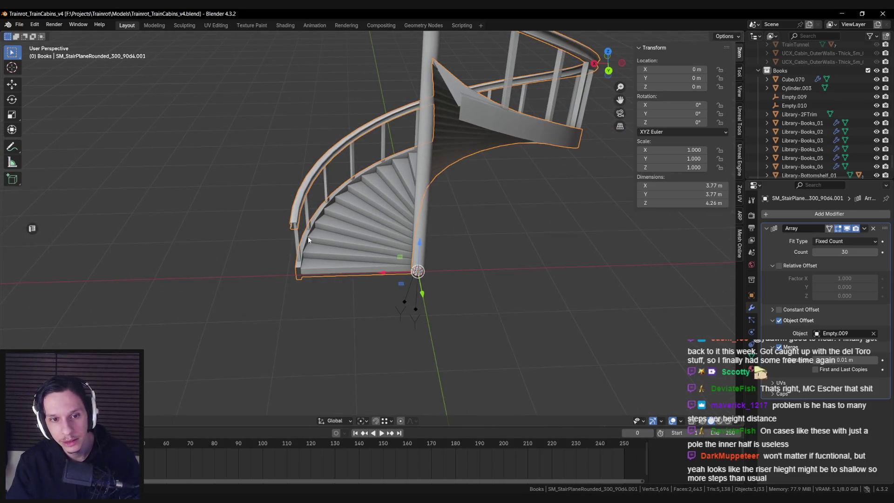
pyautogui.moveTo(323, 214); pyautogui.dragTo(333, 223, button='middle')
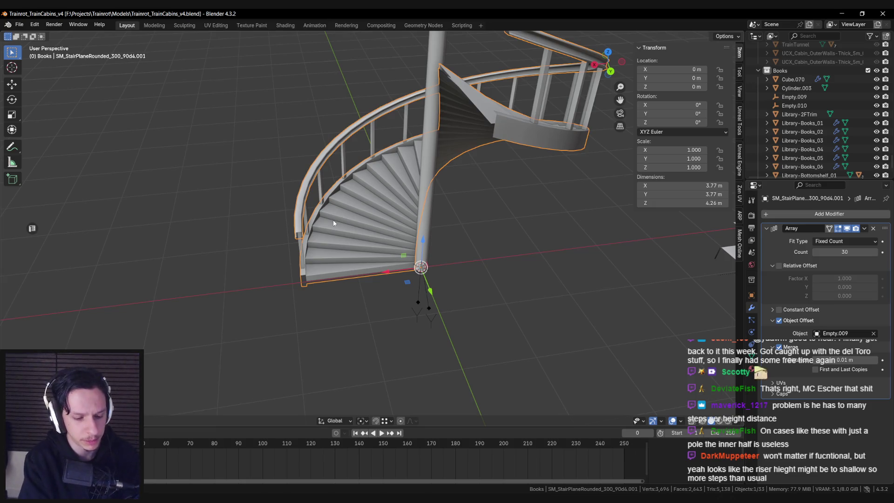
pyautogui.press('F3')
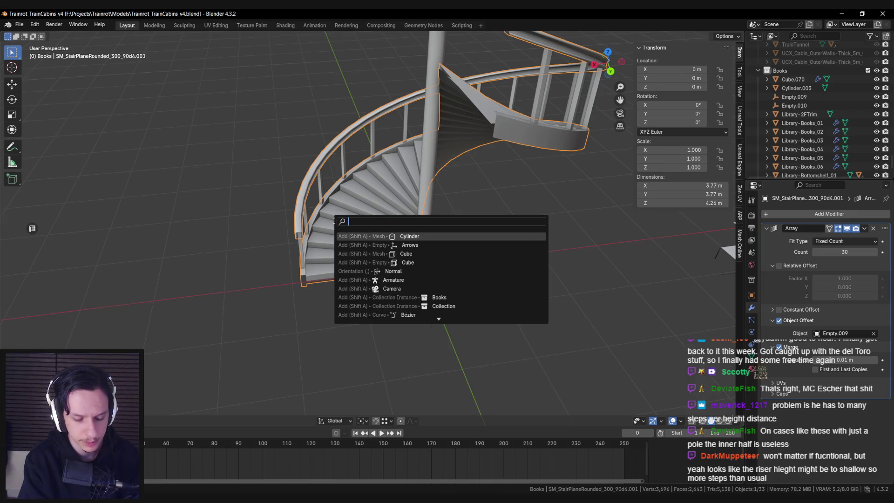
pyautogui.write('cylinder')
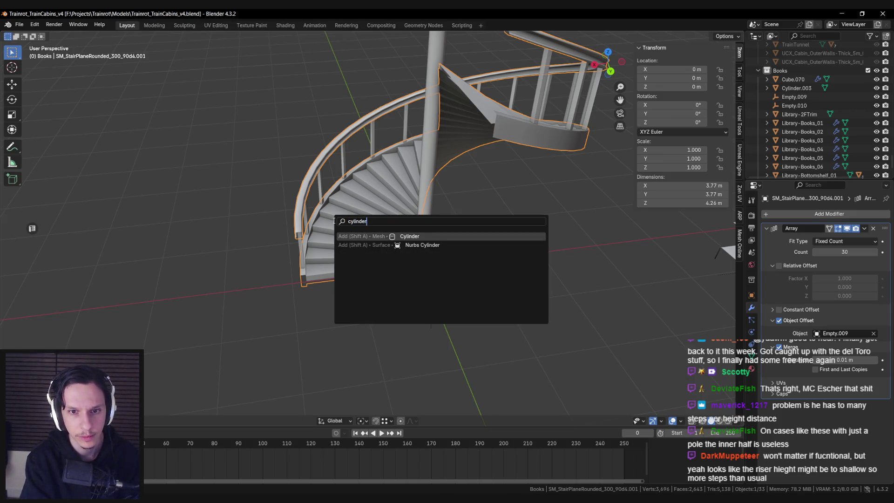
pyautogui.press('Return')
pyautogui.click(112, 304)
pyautogui.write('32')
pyautogui.press('Return')
pyautogui.press('KP_7')
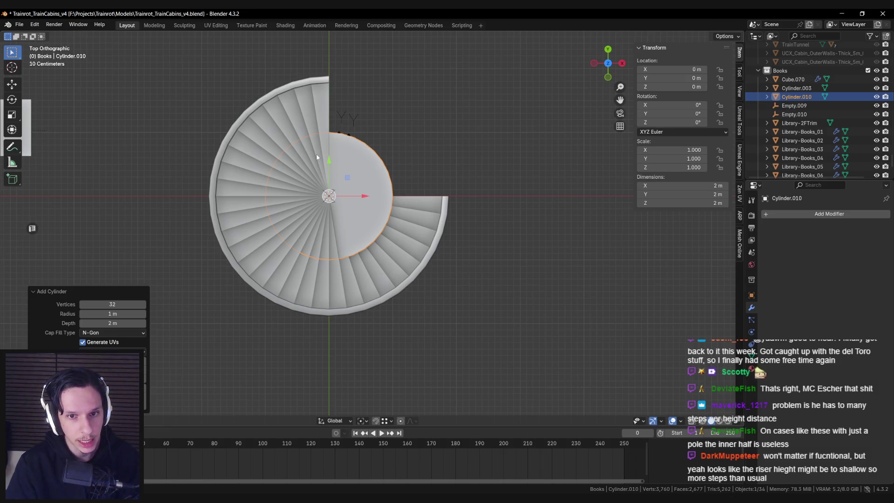
pyautogui.click(113, 304)
pyautogui.write('30')
pyautogui.press('Return')
pyautogui.scroll(2, 360, 247)
pyautogui.hotkey('shift', 'z')
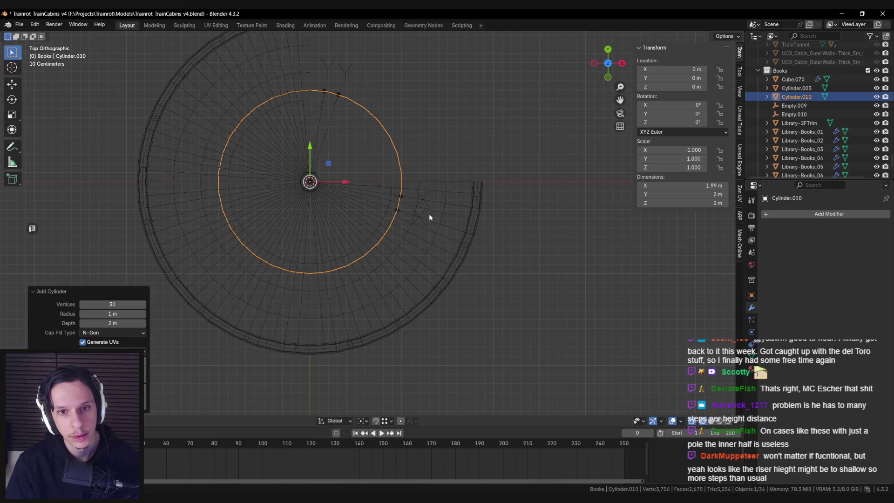
pyautogui.press('s')
pyautogui.hotkey('shift', 'z')
pyautogui.click(532, 223)
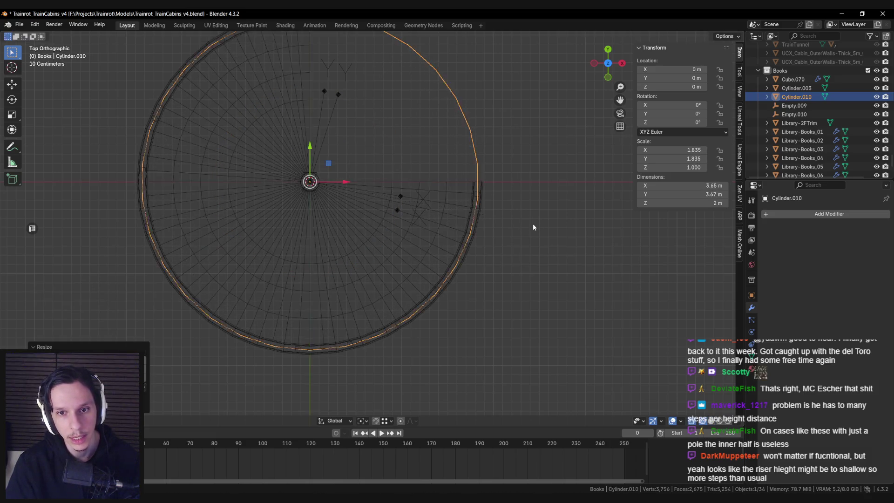
pyautogui.hotkey('shift', 'z')
pyautogui.press('Tab')
pyautogui.hotkey('alt', 'a')
pyautogui.scroll(-3, 532, 224)
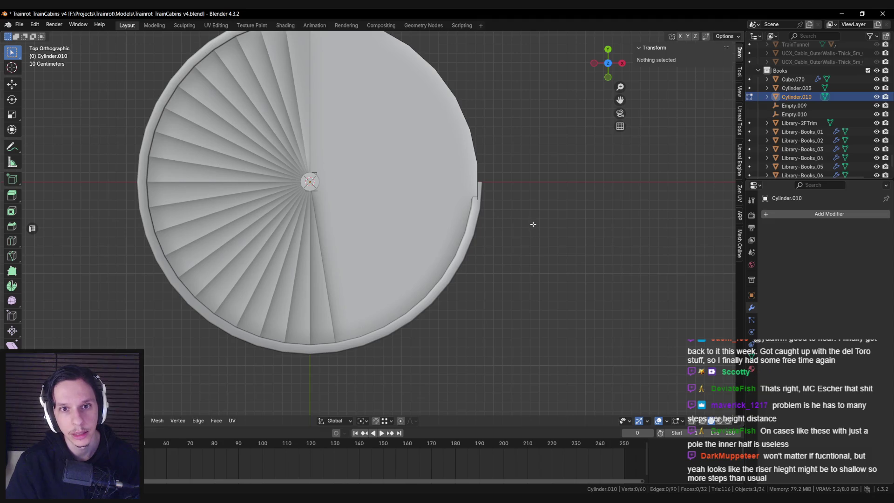
pyautogui.hotkey('shift', 'z')
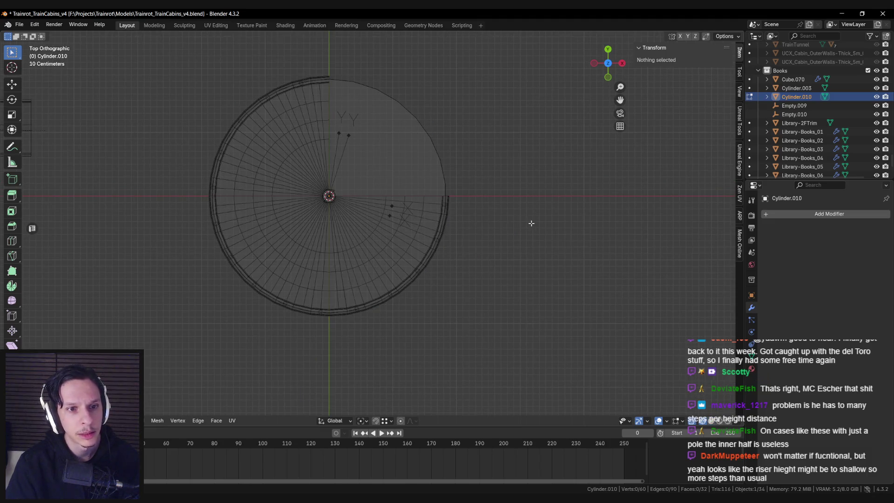
pyautogui.hotkey('shift', 'z')
pyautogui.press('Tab')
pyautogui.press('Delete')
pyautogui.click(390, 259)
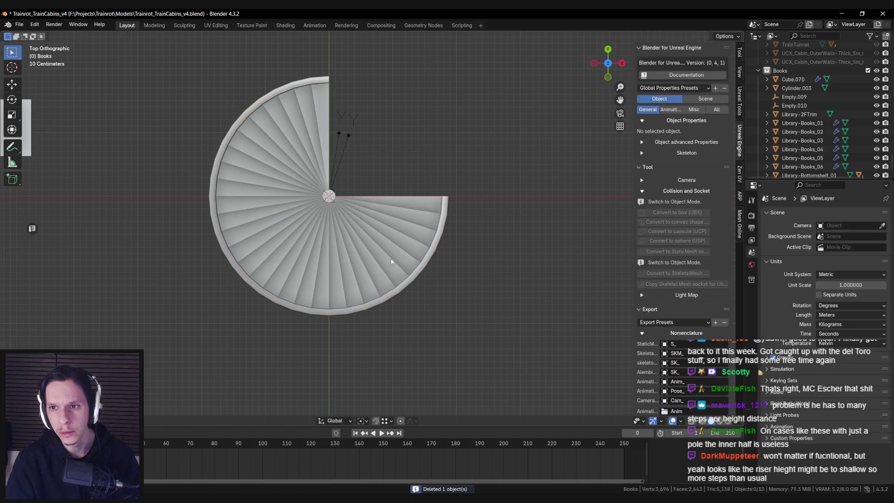
pyautogui.scroll(3, 429, 220)
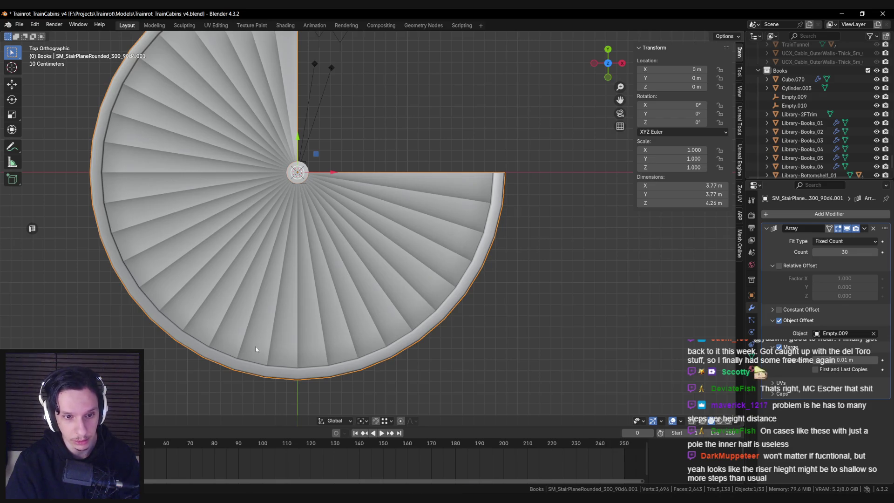
# Add a cylinder beside the recentred staircase and check it in wireframe.
pyautogui.moveTo(161, 264)
pyautogui.keyDown('shift'); pyautogui.mouseDown(button='middle')
pyautogui.moveTo(165, 292)
pyautogui.moveTo(160, 284)
pyautogui.mouseUp(button='middle'); pyautogui.keyUp('shift')
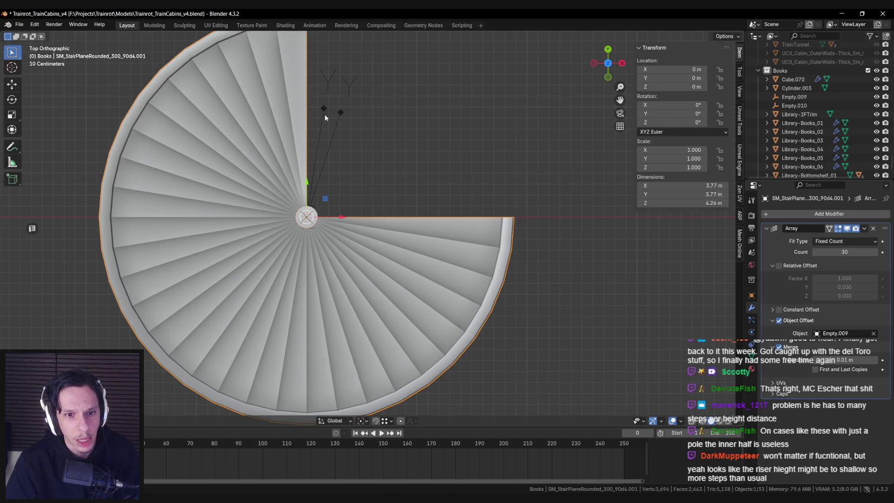
pyautogui.hotkey('shift', 'a')
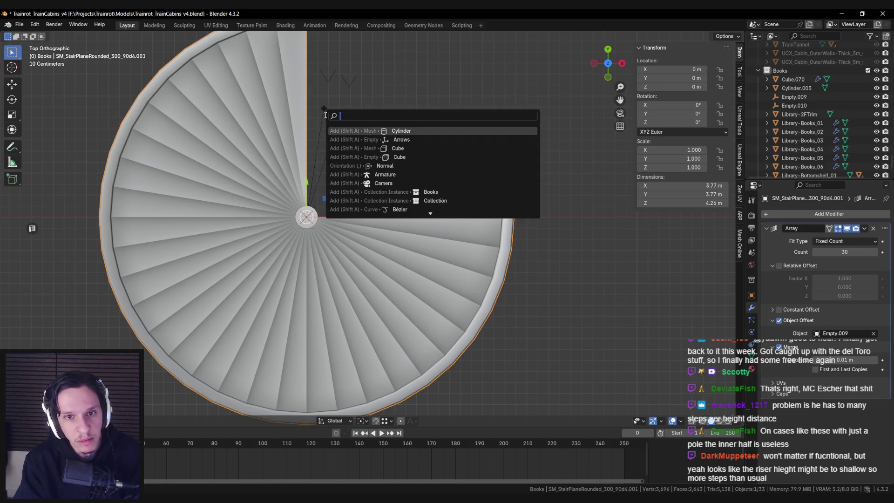
pyautogui.click(324, 115)
pyautogui.hotkey('shift', 'z')
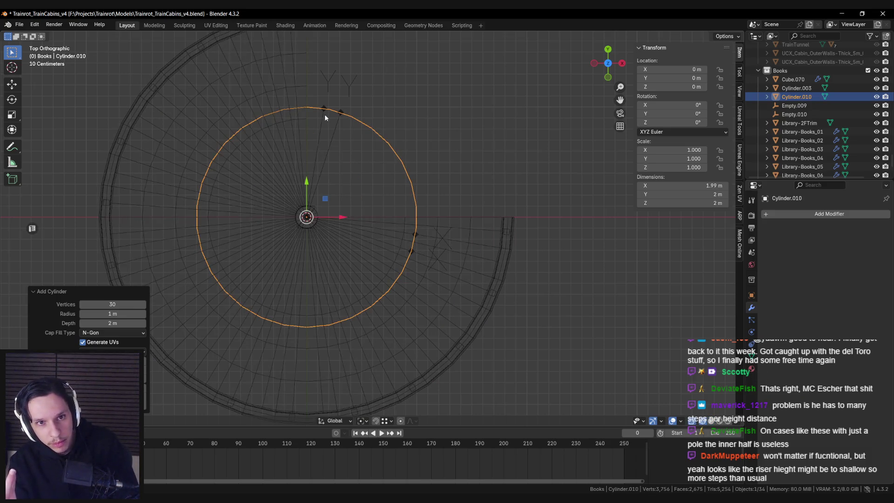
pyautogui.hotkey('shift', 'z')
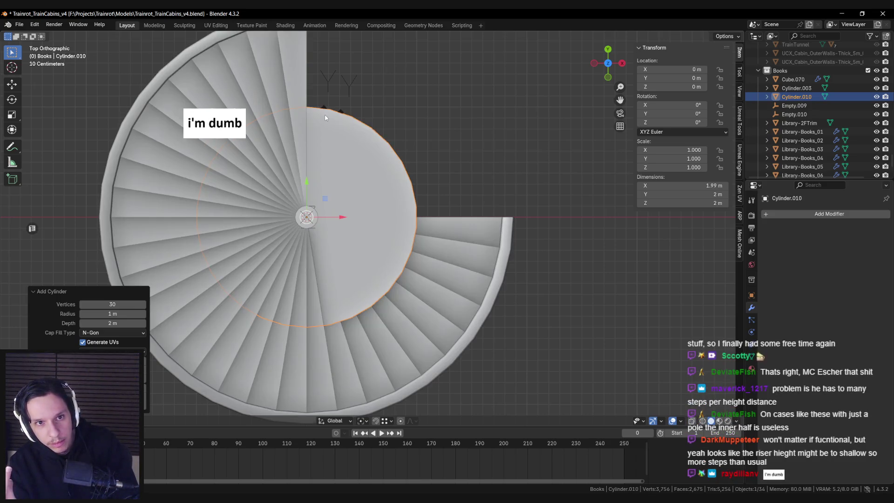
# Inspect the misplaced cylinder in wireframe and edit mode, then delete it.
pyautogui.keyDown('shift'); pyautogui.moveTo(325, 117); pyautogui.dragTo(333, 203, button='middle'); pyautogui.keyUp('shift')
pyautogui.hotkey('shift', 'z')
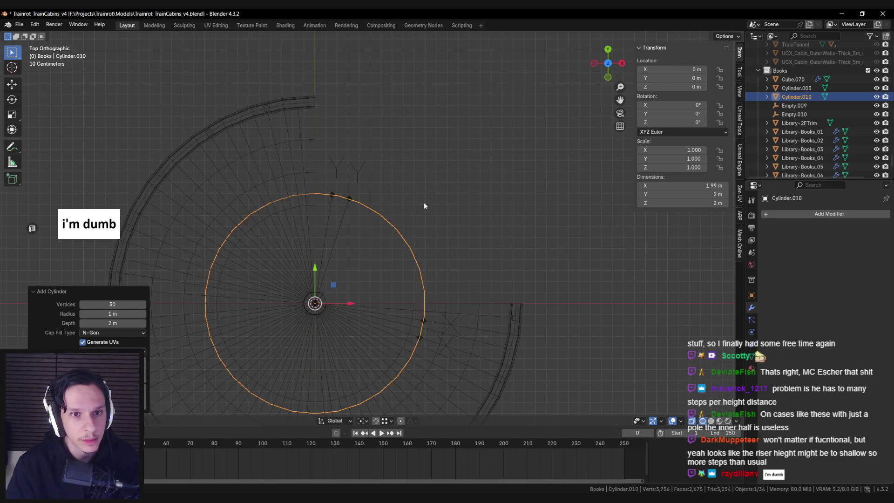
pyautogui.press('Tab')
pyautogui.hotkey('shift', 'z')
pyautogui.press('Tab')
pyautogui.scroll(-1, 424, 203)
pyautogui.hotkey('shift', 'z')
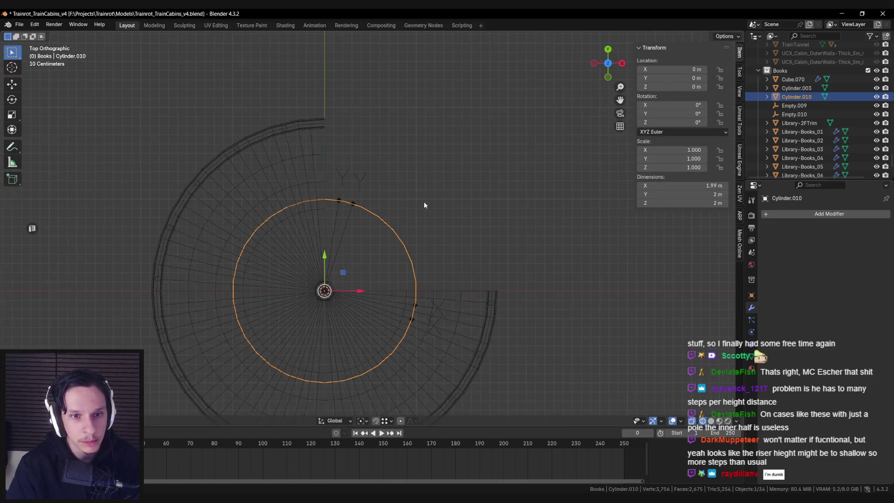
pyautogui.hotkey('shift', 'z')
pyautogui.press('Delete')
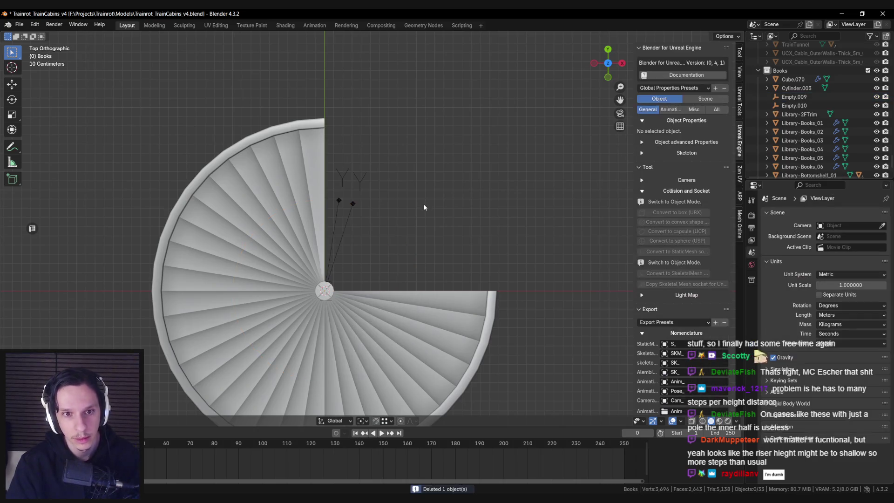
# Add a fresh 30-sided cylinder and scale it about 1.8 to the stairs' outer edge.
pyautogui.hotkey('shift', 'a')
pyautogui.click(558, 250)
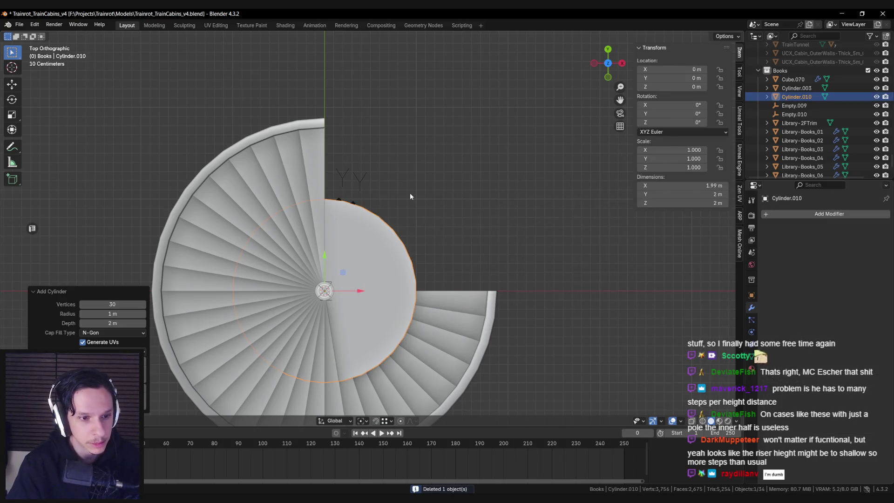
pyautogui.scroll(-2, 410, 193)
pyautogui.press('s')
pyautogui.hotkey('shift', 'z')
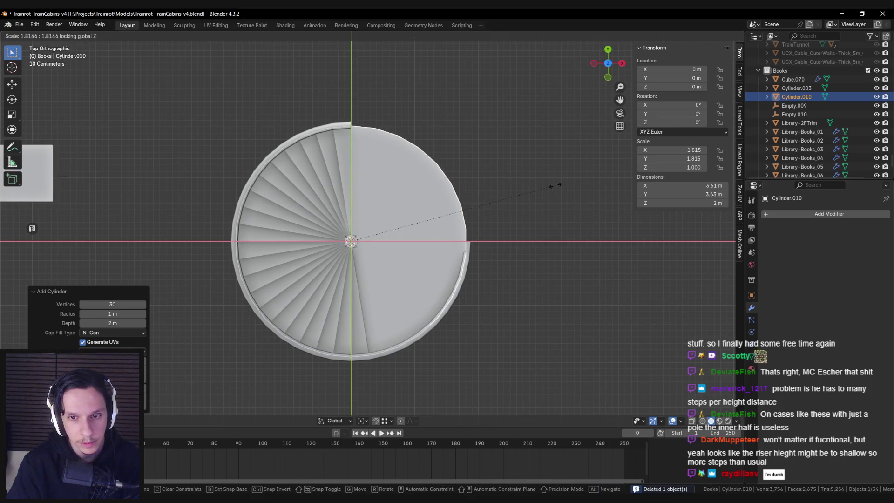
pyautogui.click(554, 187)
# In X-ray edit mode, box-select the cylinder's upper-right quarter.
pyautogui.press('Tab')
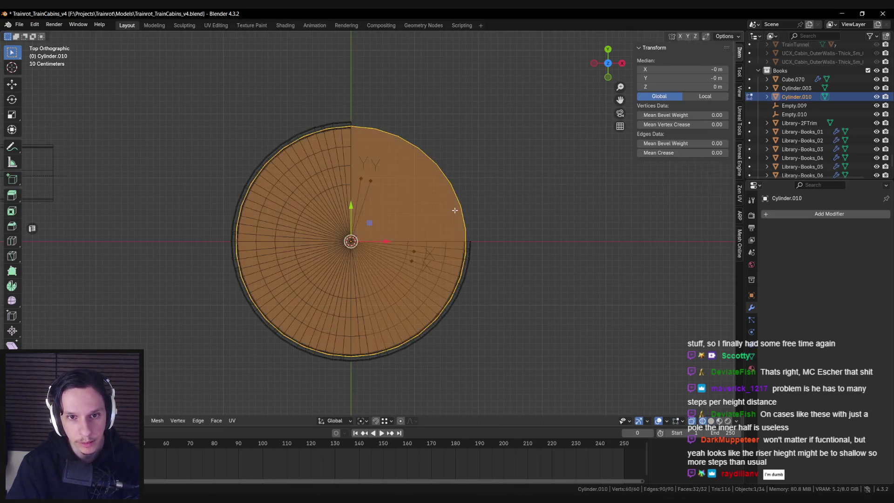
pyautogui.hotkey('alt', 'a')
pyautogui.hotkey('alt', 'z')
pyautogui.moveTo(349, 117)
pyautogui.mouseDown()
pyautogui.moveTo(491, 195)
pyautogui.moveTo(517, 241)
pyautogui.moveTo(464, 69)
pyautogui.mouseUp()
pyautogui.click(466, 241)
pyautogui.hotkey('alt', 'a')
pyautogui.press('b')
pyautogui.moveTo(348, 104)
pyautogui.mouseDown()
pyautogui.moveTo(529, 236)
pyautogui.moveTo(528, 246)
pyautogui.mouseUp()
# Delete the upper-right quarter's faces and inspect the cut platform from top view.
pyautogui.press('x')
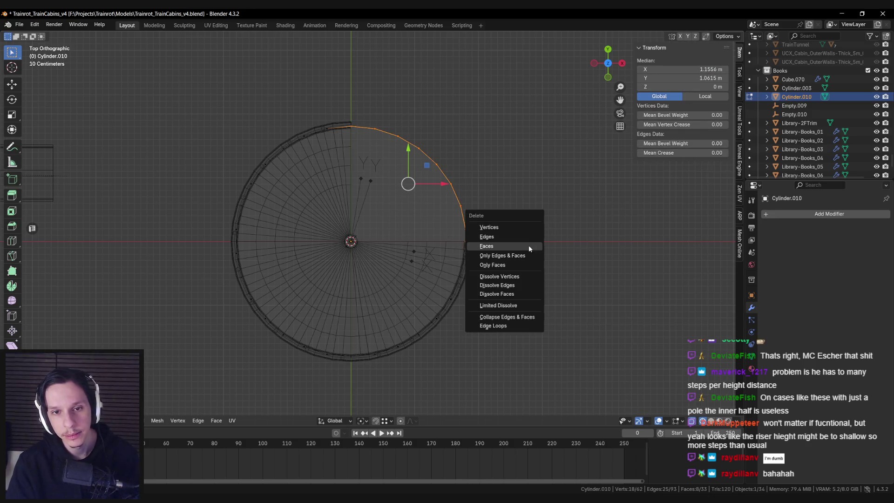
pyautogui.click(523, 245)
pyautogui.hotkey('ctrl', 'z')
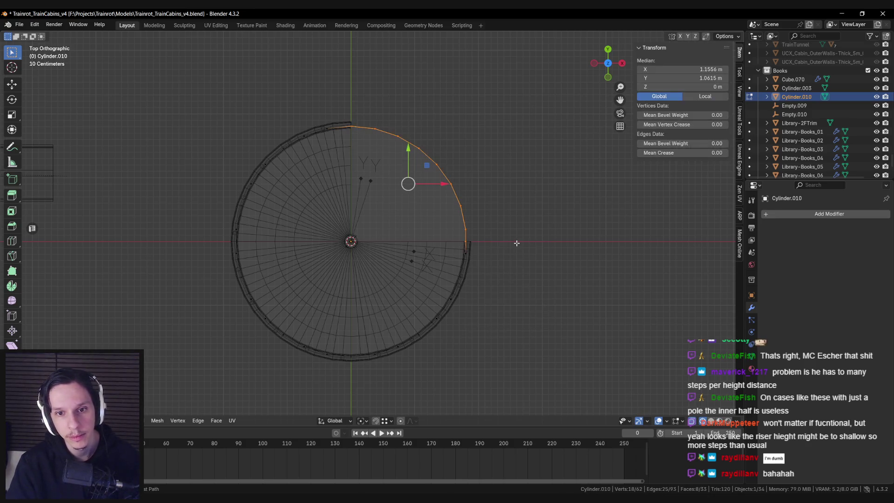
pyautogui.moveTo(516, 244); pyautogui.dragTo(478, 212, button='middle')
pyautogui.press('x')
pyautogui.click(460, 192)
pyautogui.hotkey('shift', 'z')
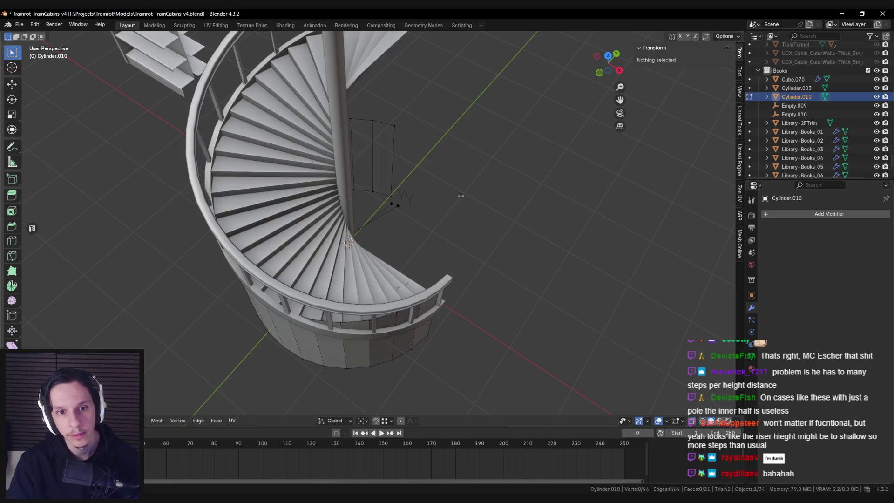
pyautogui.press('KP_7')
pyautogui.hotkey('shift', 'z')
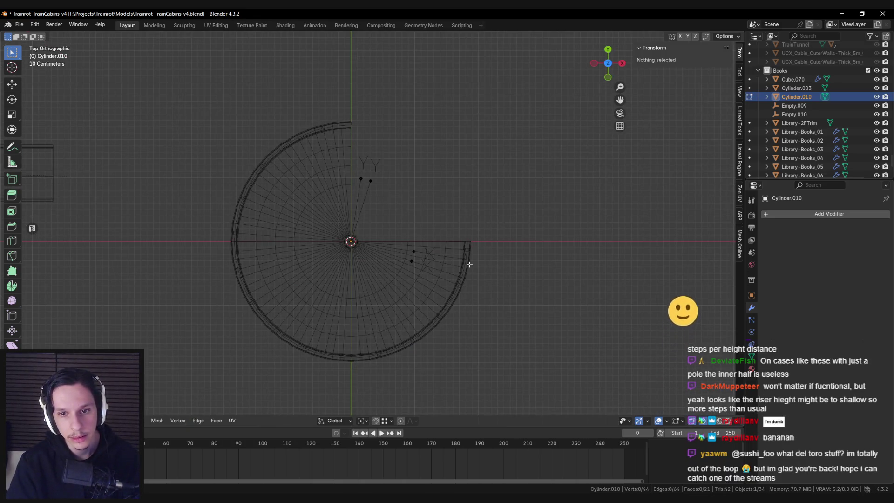